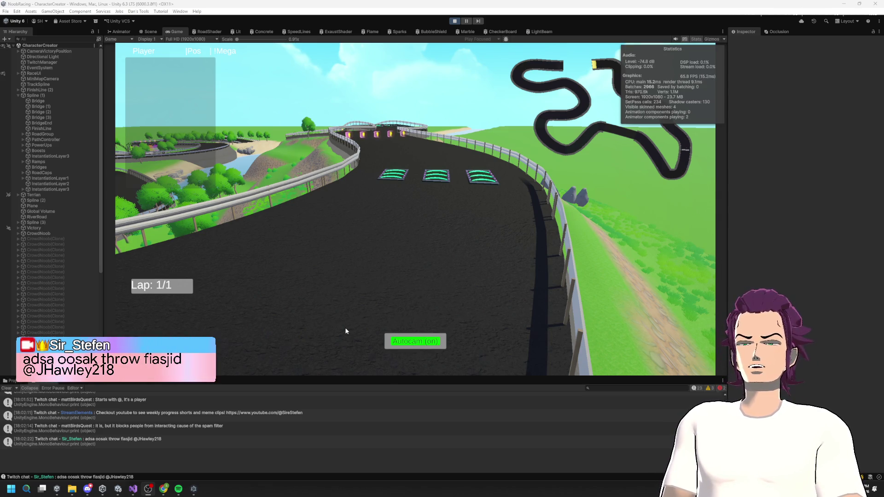
- Bring TwitchCommandManager.cs in Visual Studio in front of the running Unity race game
{"action": "left_click", "coordinate": [133, 488]}
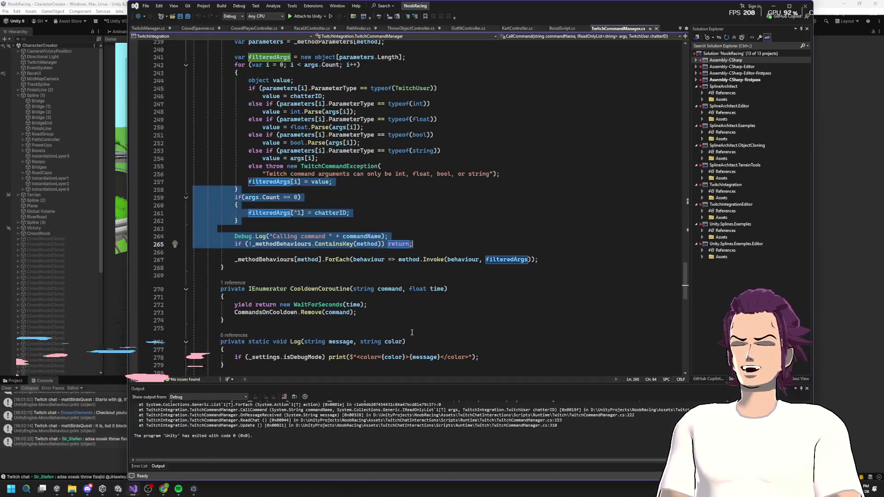
- Inspect the Debug.Log call around lines 264–266, then go back to the Unity race game
{"action": "left_click", "coordinate": [430, 252]}
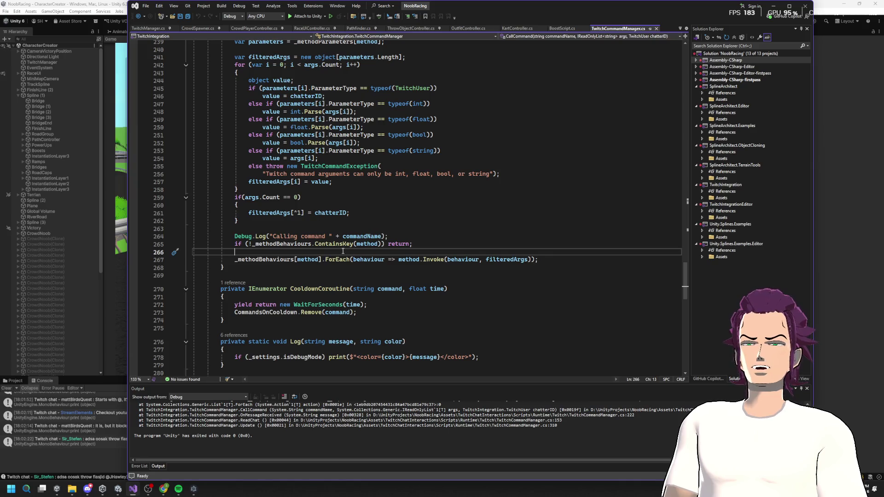
{"action": "left_click", "coordinate": [325, 236]}
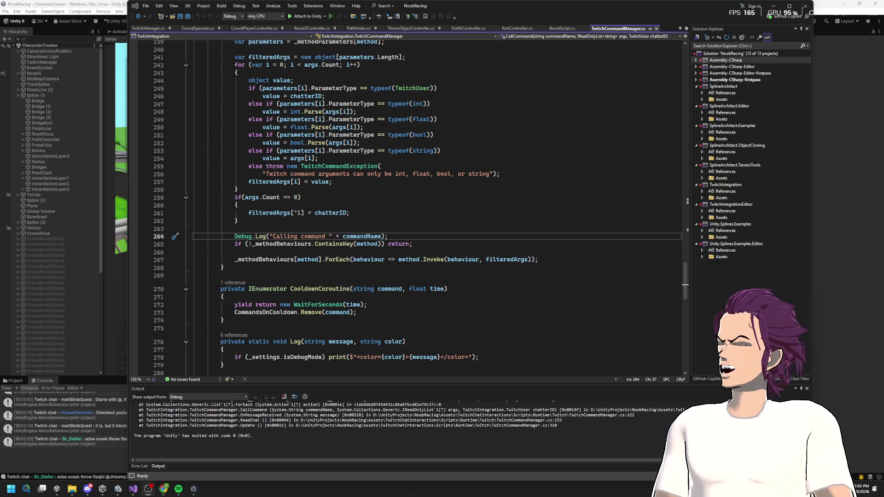
{"action": "left_click", "coordinate": [857, 197]}
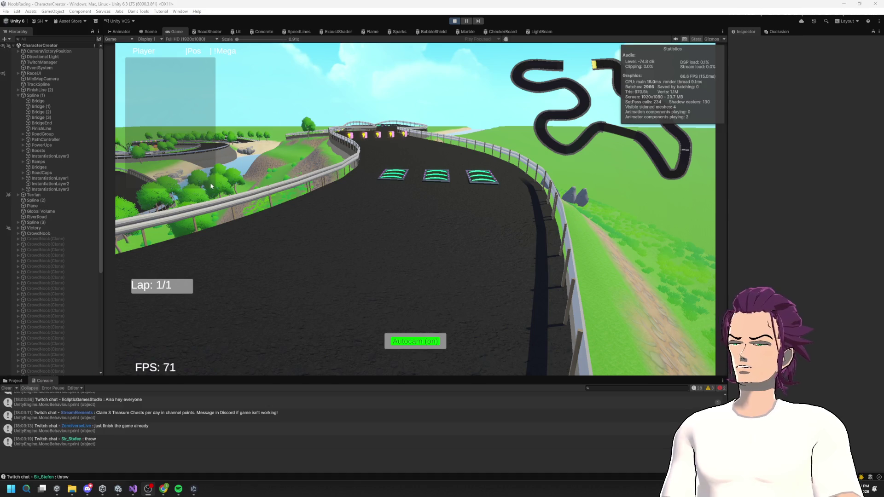
- Open TwitchManager.cs and review the throwing method's second-place target check and '@' stripping
{"action": "left_click", "coordinate": [130, 491]}
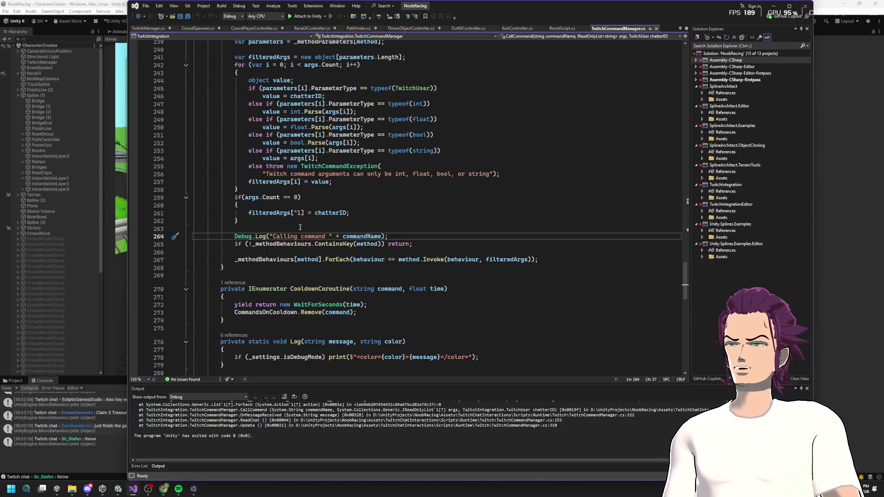
{"action": "scroll", "coordinate": [301, 227], "scroll_direction": "up", "scroll_amount": 20}
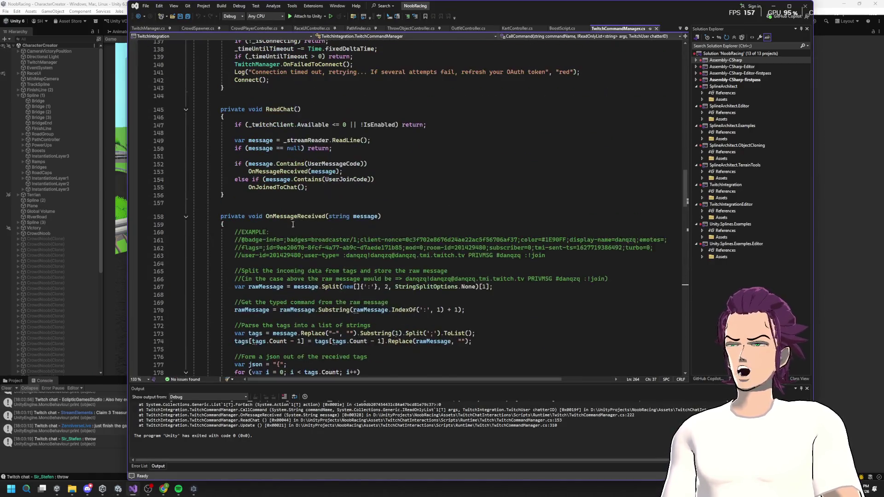
{"action": "left_click", "coordinate": [148, 29]}
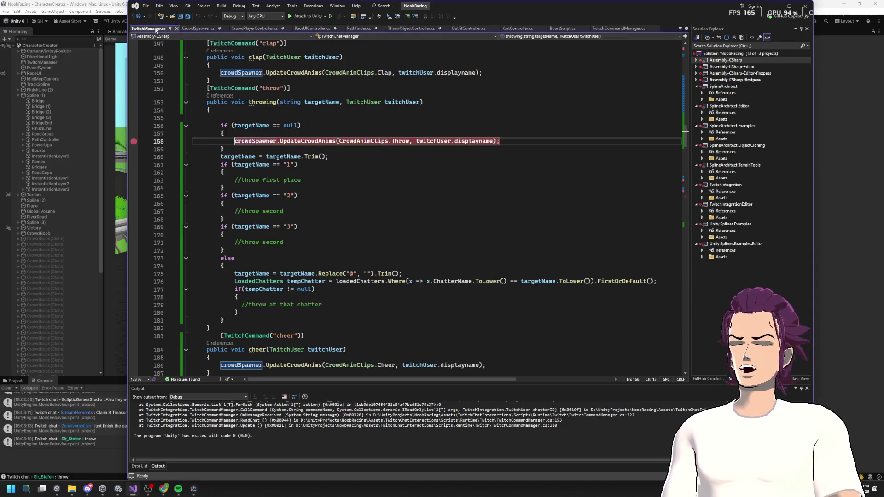
{"action": "scroll", "coordinate": [318, 148], "scroll_direction": "up", "scroll_amount": 1}
{"action": "left_click_drag", "start_coordinate": [298, 188], "coordinate": [213, 182]}
{"action": "left_click_drag", "start_coordinate": [298, 219], "coordinate": [244, 220]}
{"action": "left_click_drag", "start_coordinate": [317, 254], "coordinate": [194, 248]}
{"action": "scroll", "coordinate": [292, 252], "scroll_direction": "down", "scroll_amount": 3}
{"action": "mouse_move", "coordinate": [226, 219]}
{"action": "left_mouse_down"}
{"action": "mouse_move", "coordinate": [194, 227]}
{"action": "mouse_move", "coordinate": [483, 238]}
{"action": "left_mouse_up"}
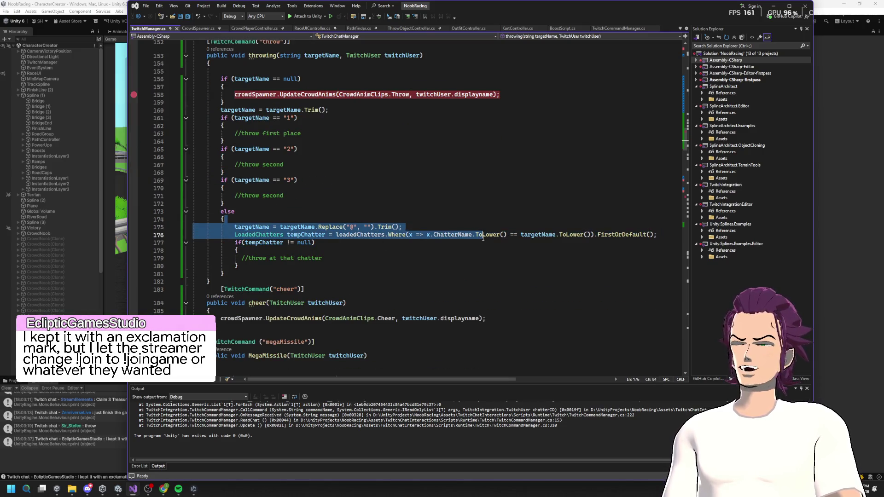
{"action": "left_click_drag", "start_coordinate": [347, 227], "coordinate": [357, 228]}
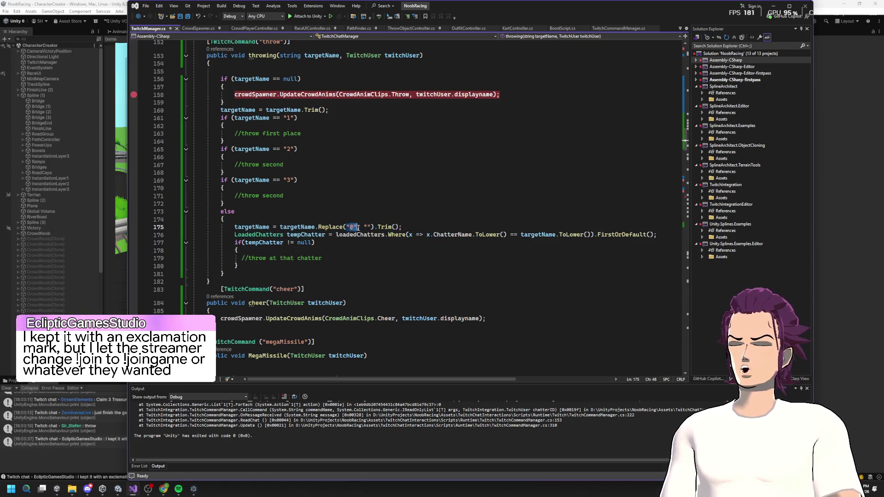
{"action": "scroll", "coordinate": [343, 236], "scroll_direction": "up", "scroll_amount": 1}
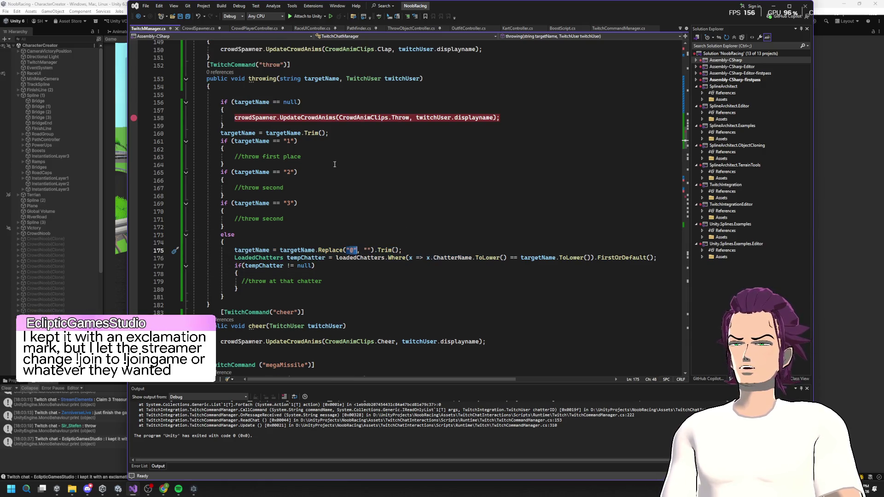
{"action": "left_click_drag", "start_coordinate": [305, 157], "coordinate": [315, 152]}
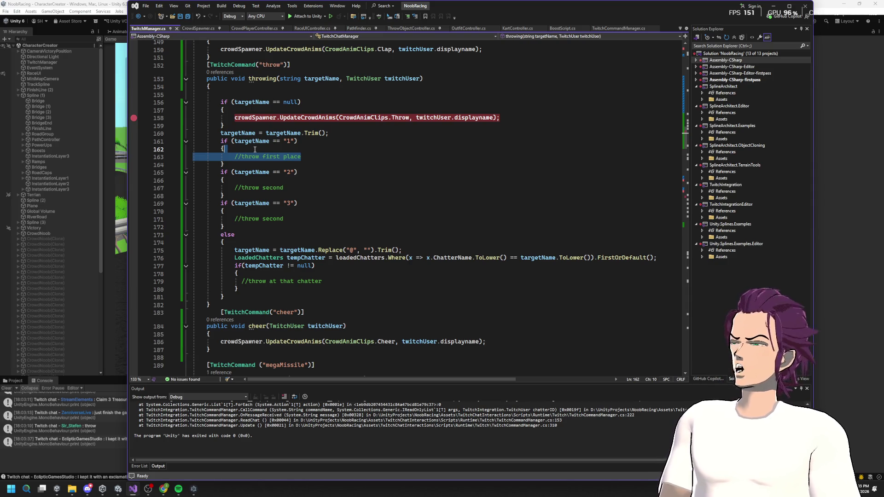
- Scroll through the cheer, megaMissile and megaTeleport command methods and select megaTeleport
{"action": "left_click", "coordinate": [265, 146]}
{"action": "scroll", "coordinate": [277, 138], "scroll_direction": "up", "scroll_amount": 9}
{"action": "left_click", "coordinate": [289, 105]}
{"action": "scroll", "coordinate": [290, 111], "scroll_direction": "up", "scroll_amount": 20}
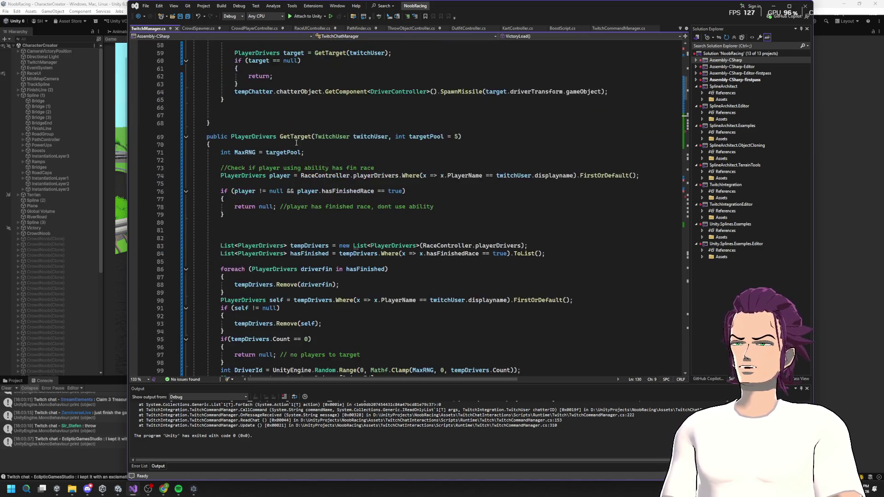
{"action": "scroll", "coordinate": [304, 152], "scroll_direction": "up", "scroll_amount": 13}
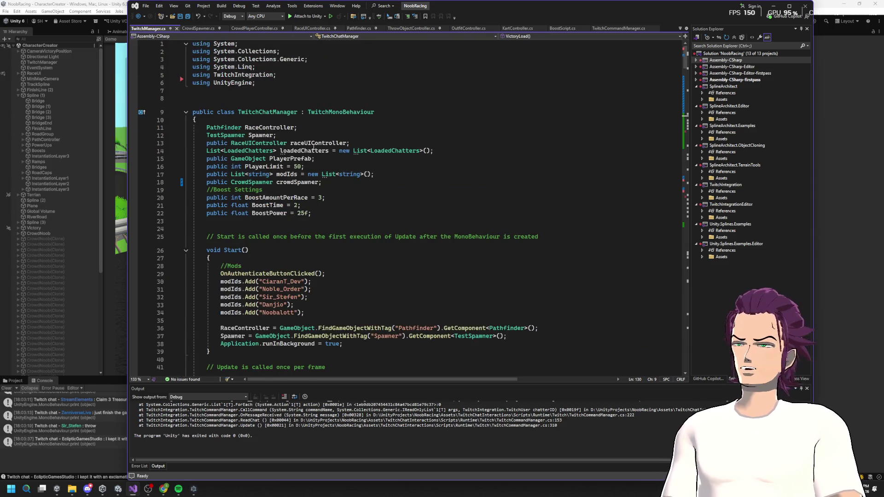
{"action": "scroll", "coordinate": [299, 231], "scroll_direction": "down", "scroll_amount": 20}
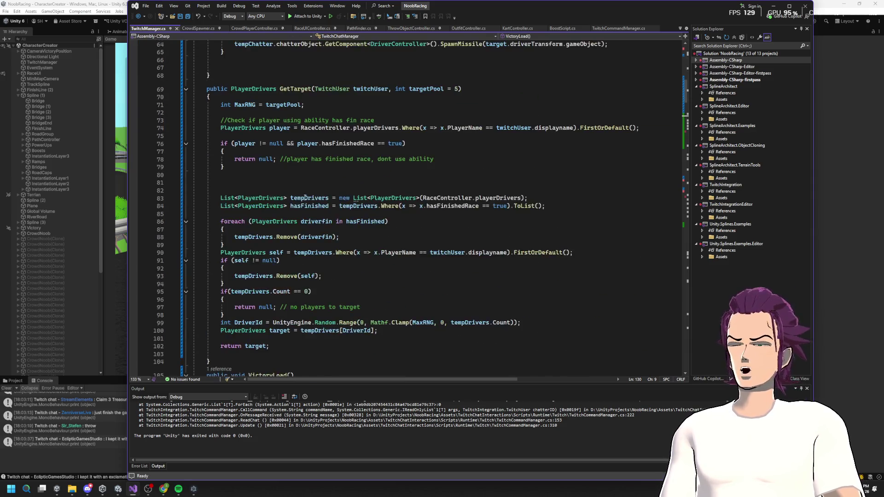
{"action": "scroll", "coordinate": [302, 203], "scroll_direction": "down", "scroll_amount": 20}
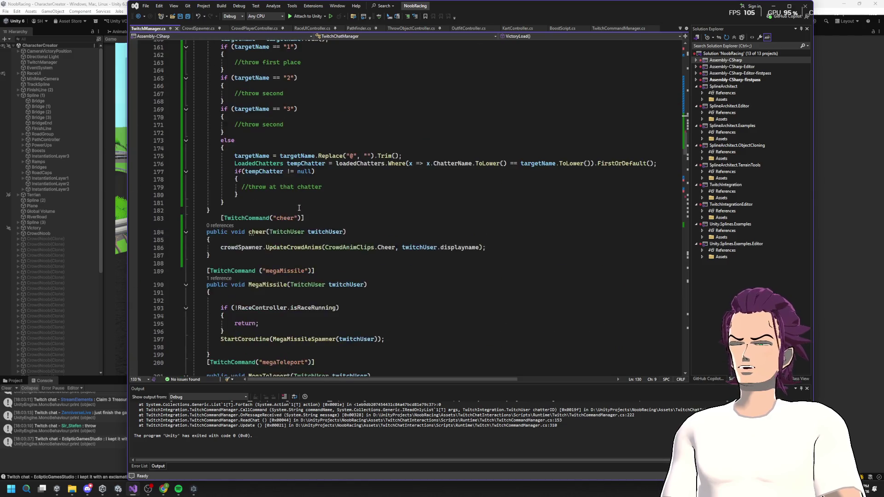
{"action": "scroll", "coordinate": [299, 210], "scroll_direction": "down", "scroll_amount": 8}
{"action": "scroll", "coordinate": [290, 215], "scroll_direction": "up", "scroll_amount": 8}
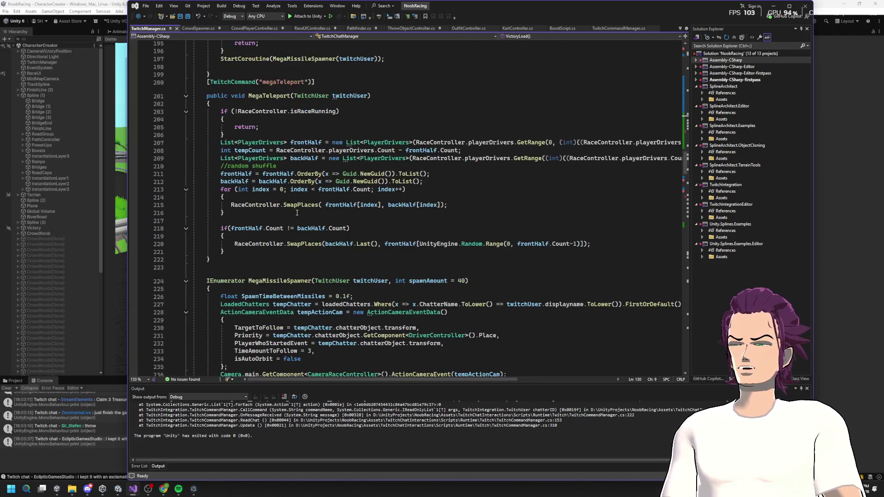
{"action": "double_click", "coordinate": [301, 223]}
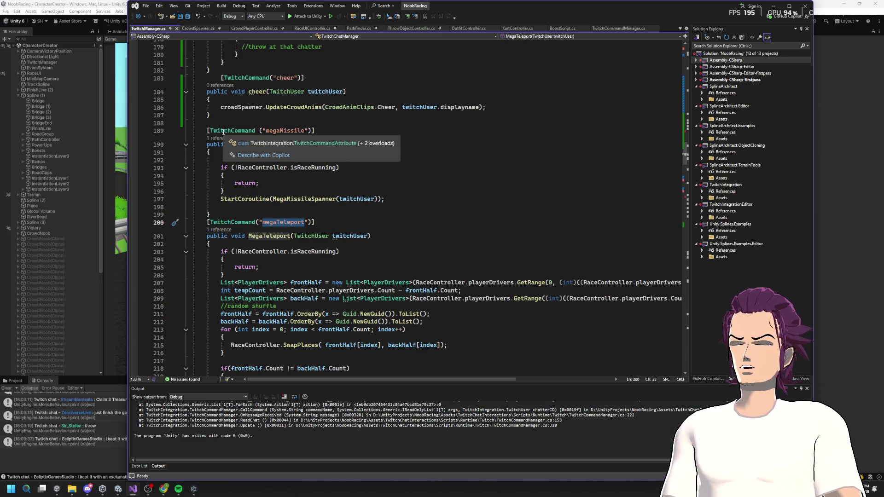
- Add a static string MessageCommand = "megaMissile" field and use it in the TwitchCommand attribute
{"action": "left_click", "coordinate": [210, 123]}
{"action": "type", "text": "S"}
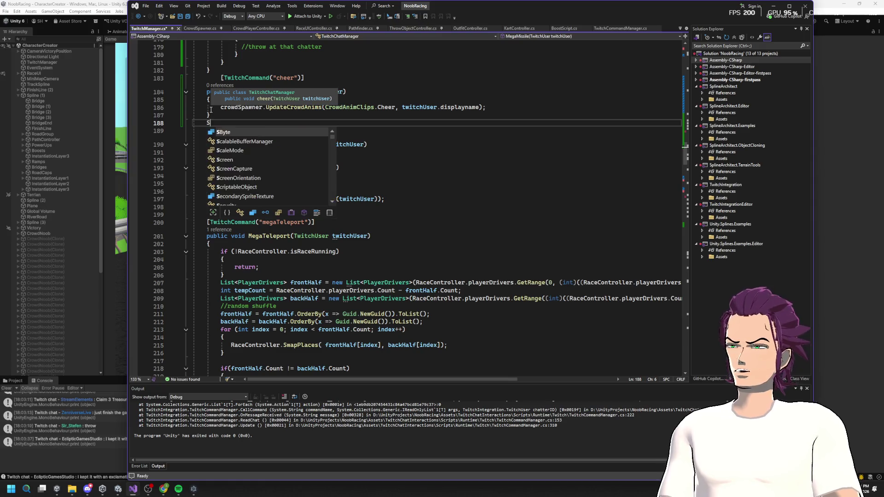
{"action": "type", "text": "tatic"}
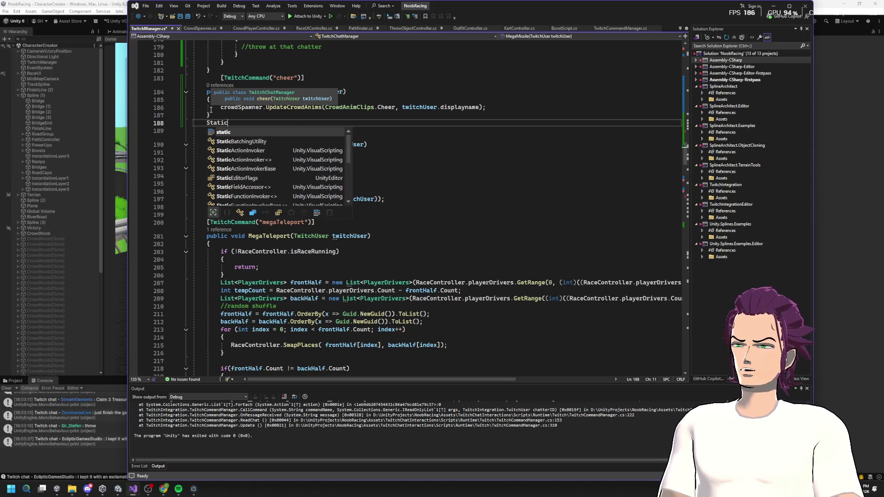
{"action": "type", "text": " string "}
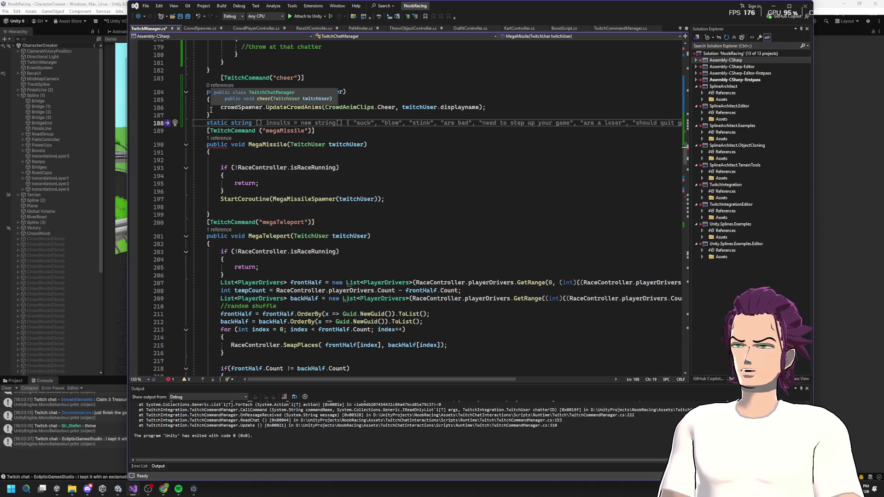
{"action": "type", "text": "Message"}
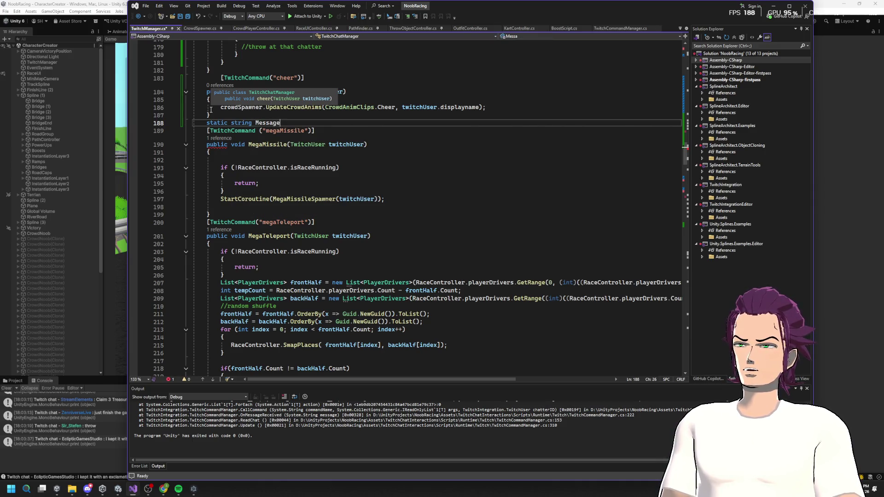
{"action": "type", "text": "S"}
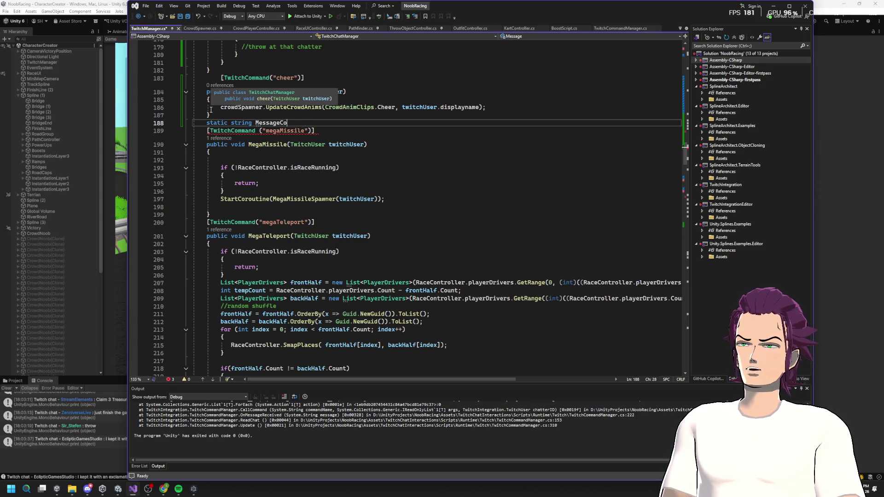
{"action": "type", "text": "nd = "}
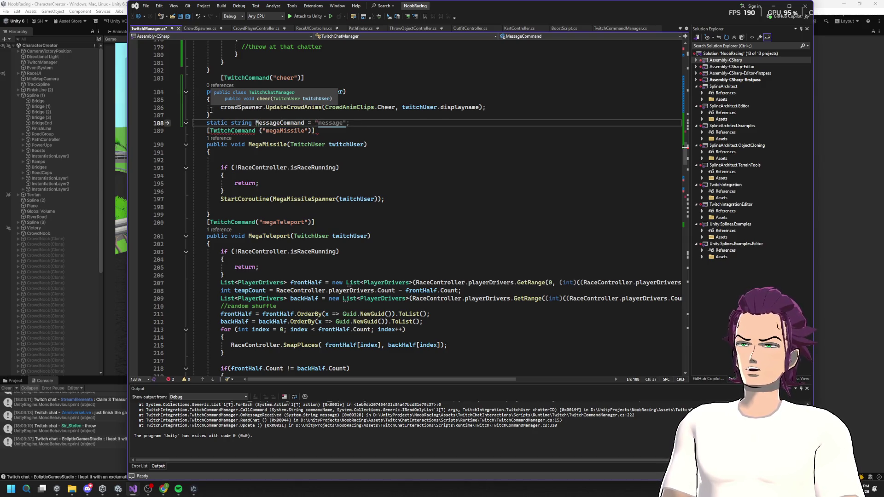
{"action": "type", "text": "megaMi"}
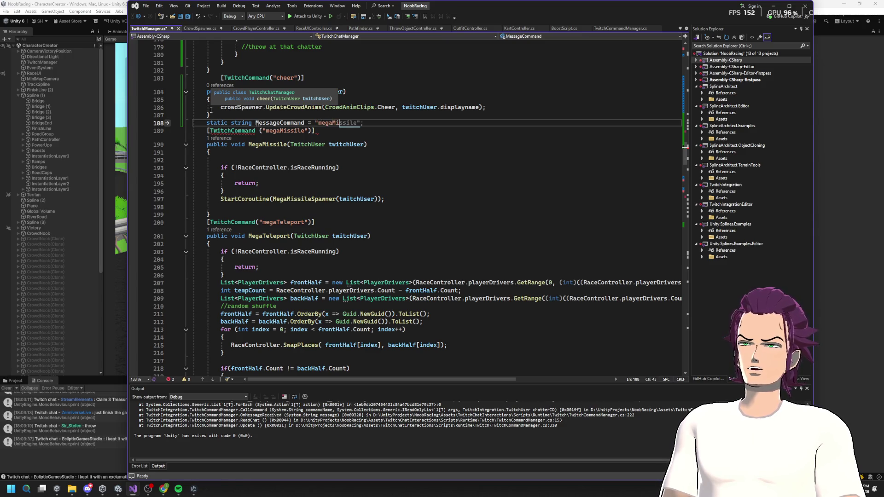
{"action": "key", "text": "Tab"}
{"action": "double_click", "coordinate": [286, 123]}
{"action": "key", "text": "ctrl+c"}
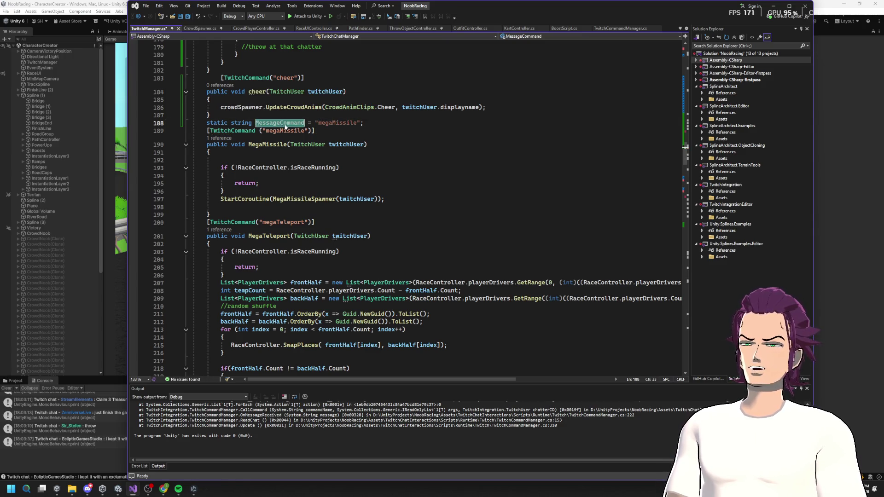
{"action": "left_click_drag", "start_coordinate": [308, 131], "coordinate": [263, 131]}
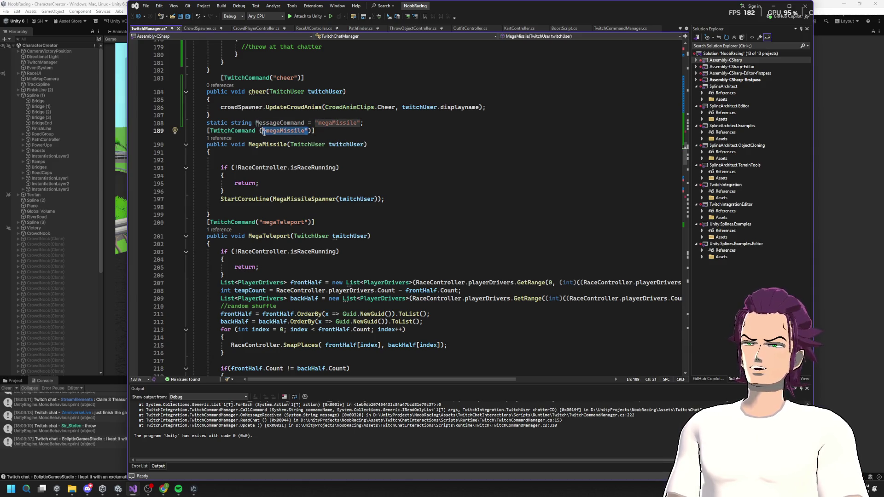
{"action": "key", "text": "ctrl+v"}
{"action": "key", "text": "End"}
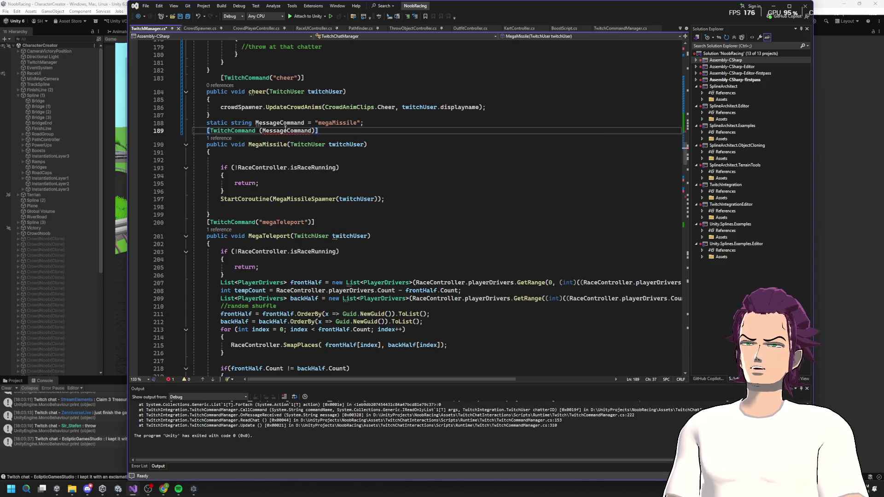
- Inspect the CS0182 error on the attribute and look for a suggested fix
{"action": "mouse_move", "coordinate": [285, 132]}
{"action": "mouse_move", "coordinate": [240, 133]}
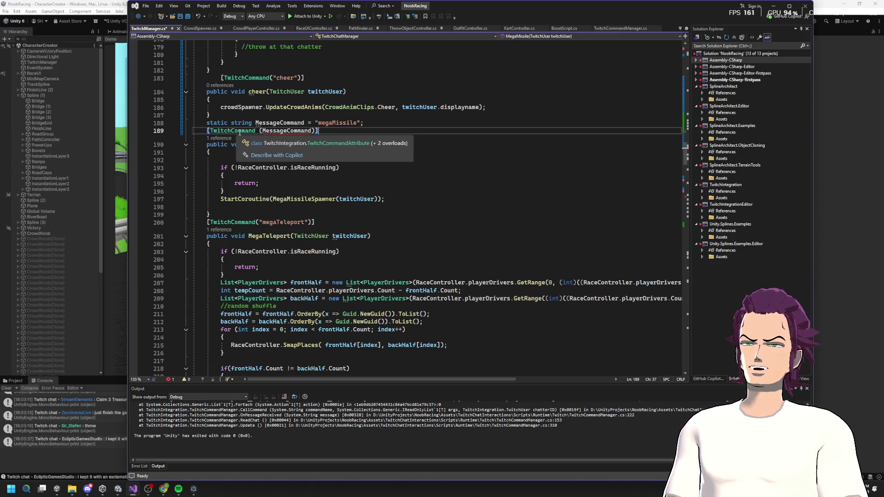
{"action": "left_click", "coordinate": [283, 107]}
{"action": "mouse_move", "coordinate": [281, 133]}
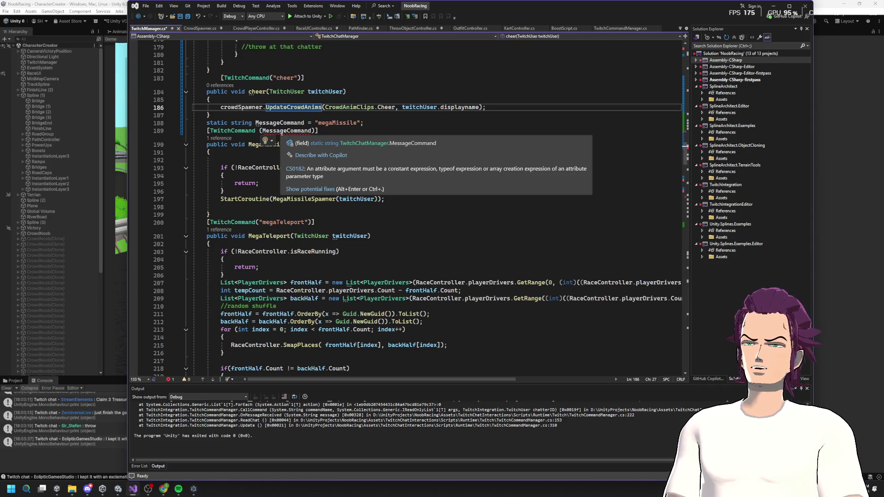
{"action": "left_click", "coordinate": [267, 143]}
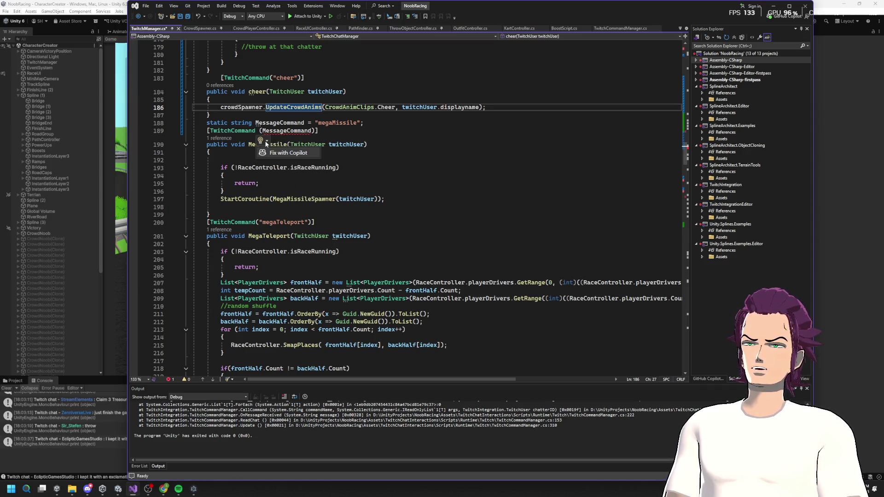
{"action": "left_click", "coordinate": [262, 122]}
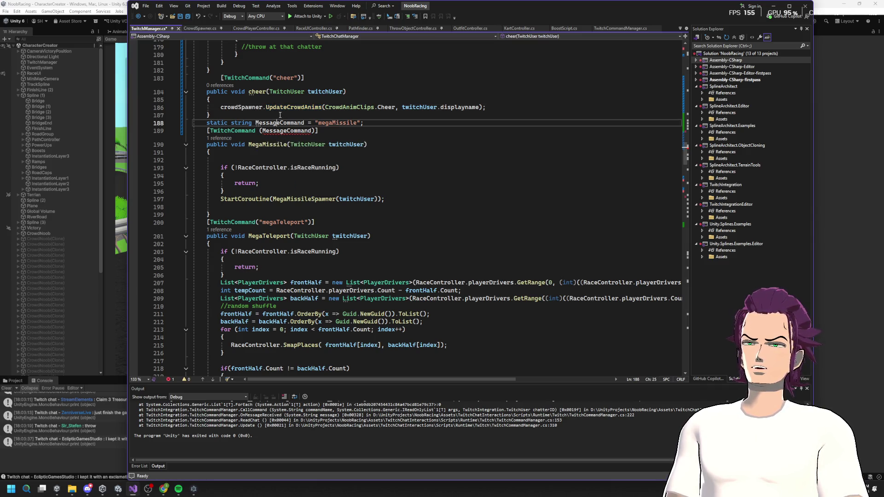
{"action": "double_click", "coordinate": [238, 131]}
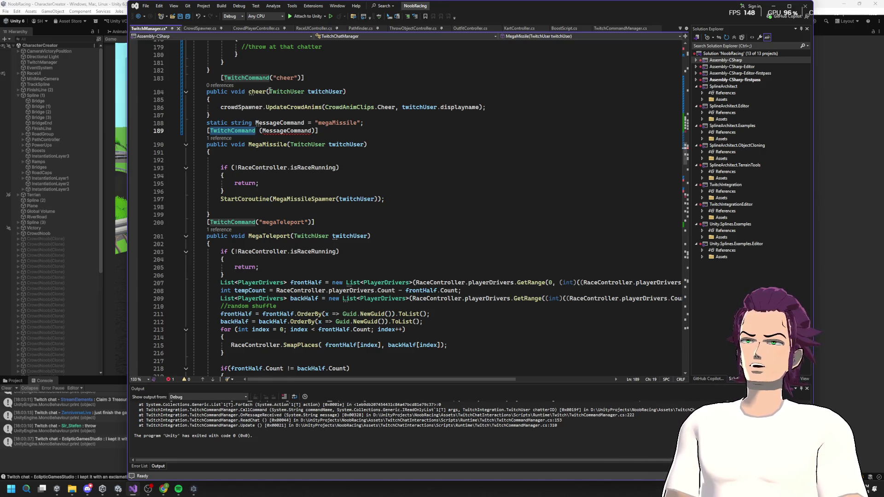
- Inspect the attribute error, remove static from the MessageCommand field, and add a blank line above it
{"action": "left_click", "coordinate": [306, 131]}
{"action": "left_click_drag", "start_coordinate": [271, 134], "coordinate": [263, 132]}
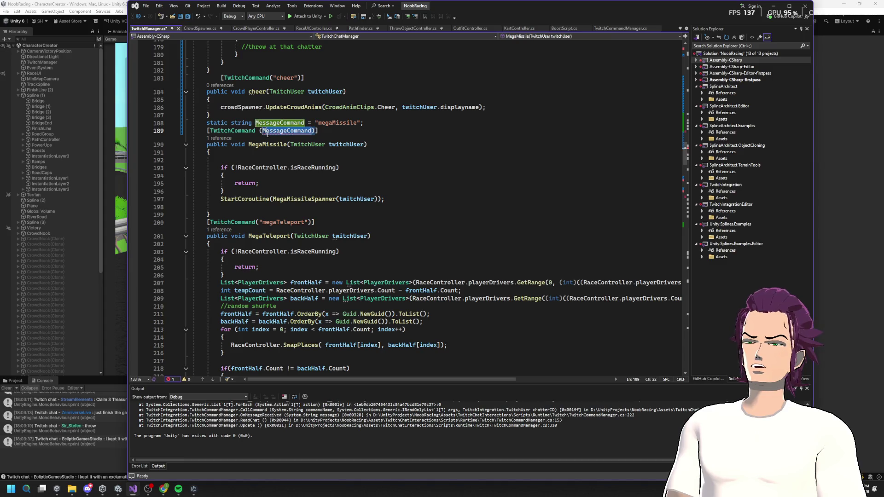
{"action": "double_click", "coordinate": [329, 124]}
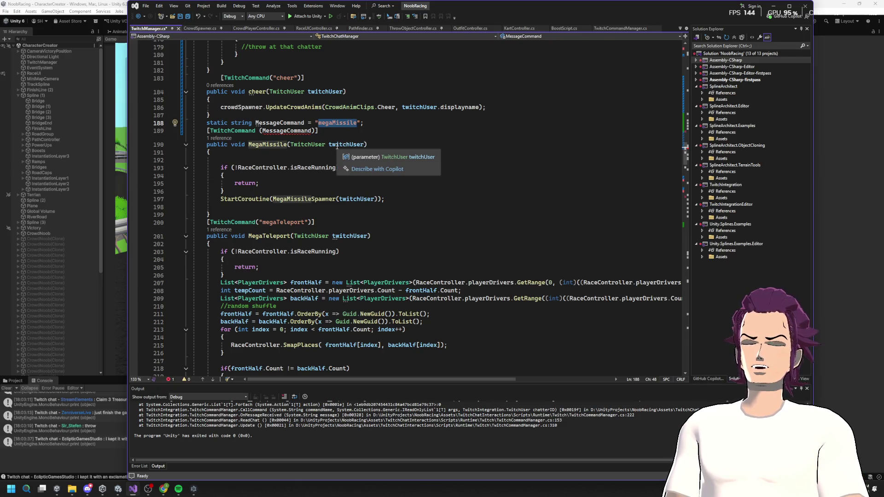
{"action": "mouse_move", "coordinate": [297, 134]}
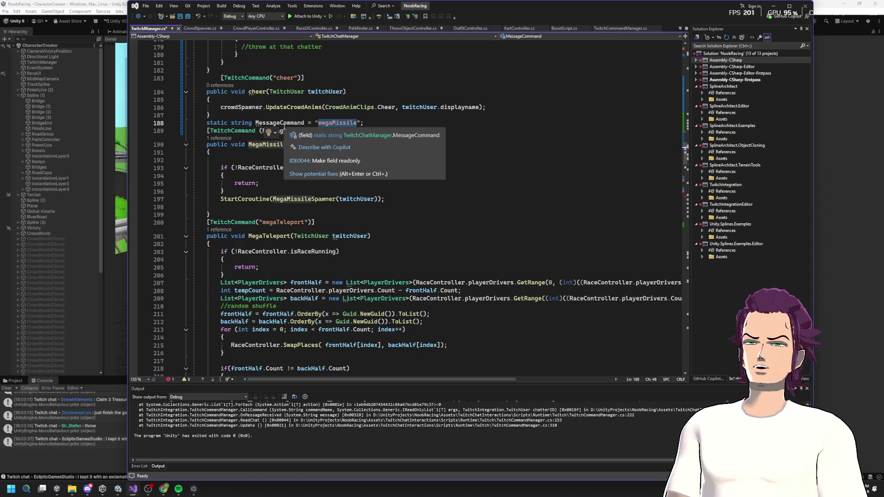
{"action": "double_click", "coordinate": [216, 123]}
{"action": "key", "text": "Delete"}
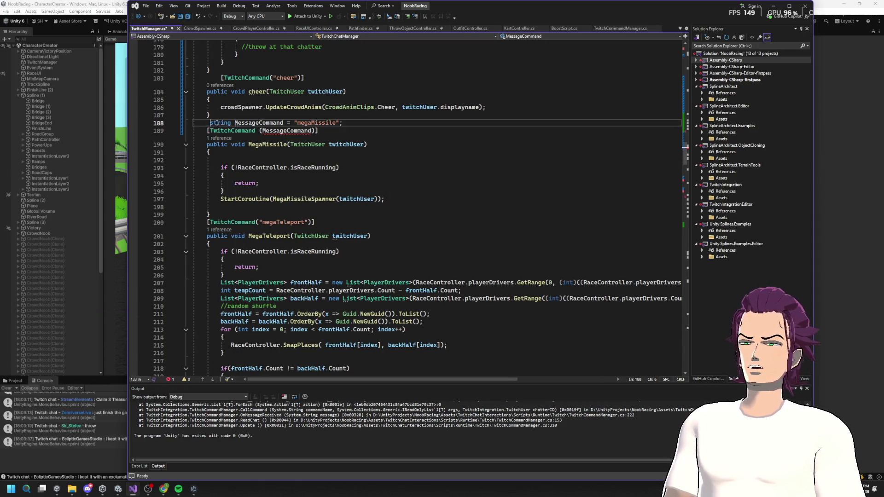
{"action": "key", "text": "BackSpace"}
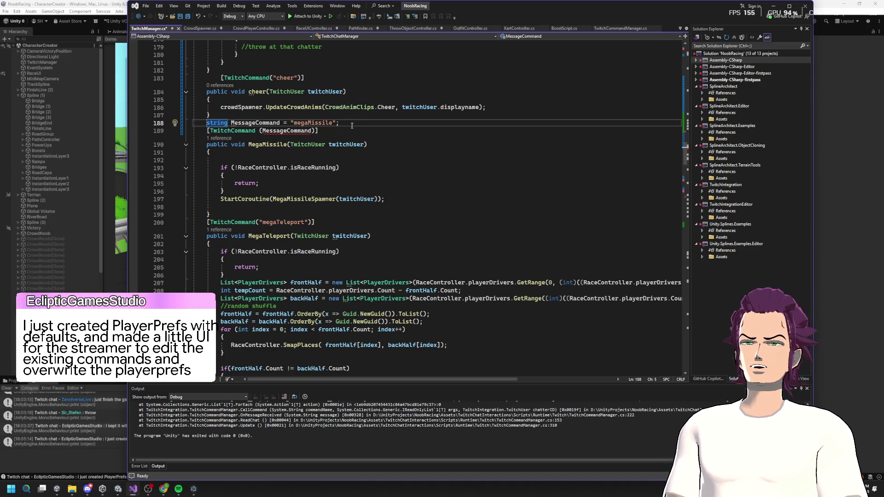
{"action": "left_click", "coordinate": [278, 113]}
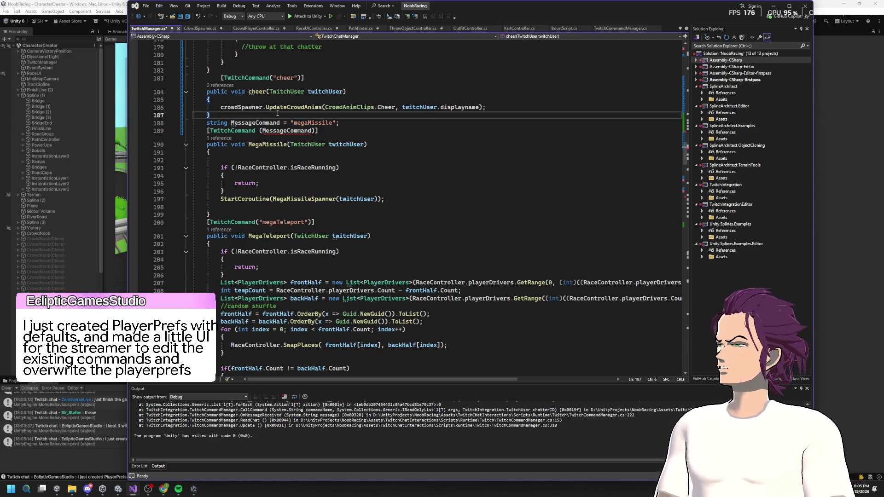
{"action": "key", "text": "Return"}
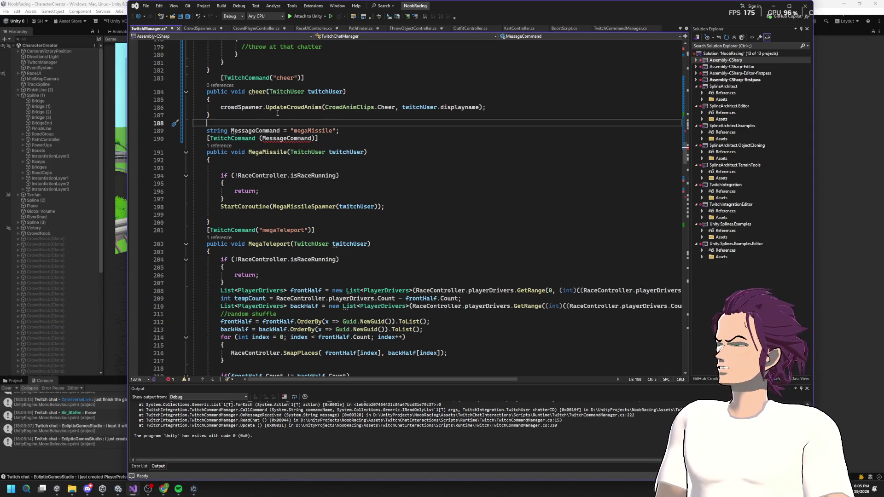
{"action": "type", "text": "["}
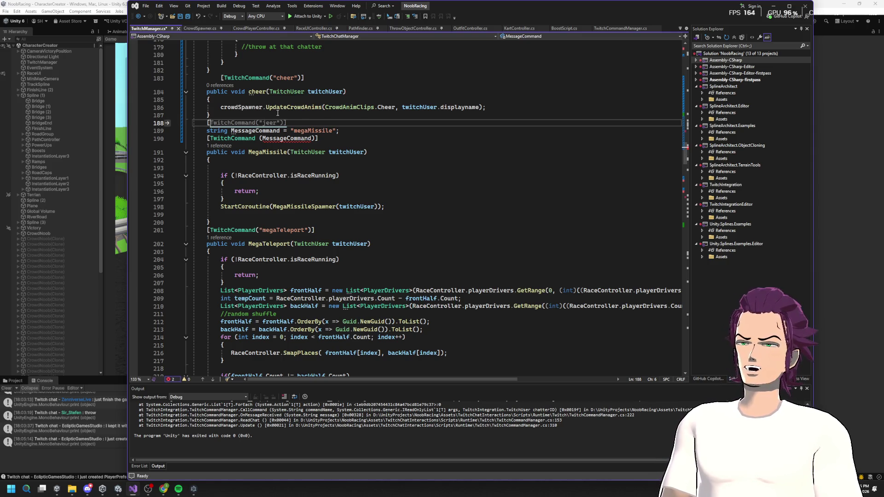
{"action": "key", "text": "BackSpace"}
- Copy the quoted "megaMissile" value into the attribute argument, then undo that paste
{"action": "left_click", "coordinate": [361, 131]}
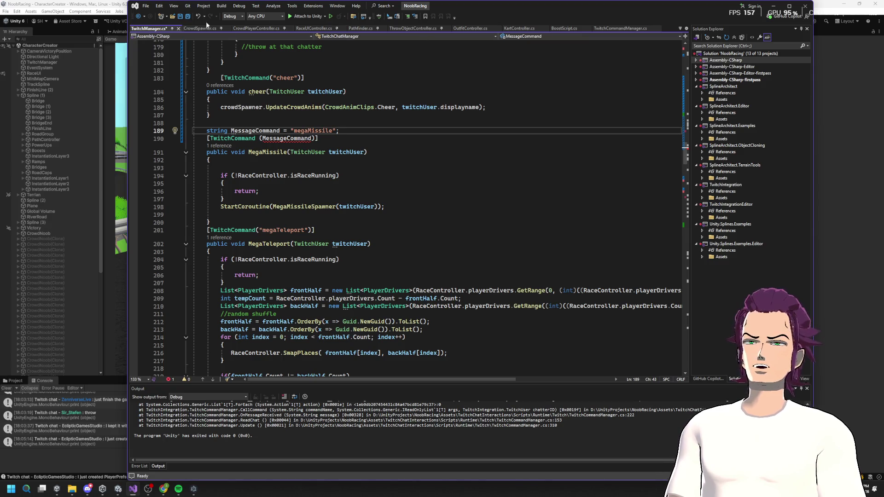
{"action": "mouse_move", "coordinate": [380, 131]}
{"action": "left_mouse_down"}
{"action": "mouse_move", "coordinate": [240, 138]}
{"action": "mouse_move", "coordinate": [322, 132]}
{"action": "mouse_move", "coordinate": [292, 137]}
{"action": "left_mouse_up"}
{"action": "left_click_drag", "start_coordinate": [228, 131], "coordinate": [207, 130]}
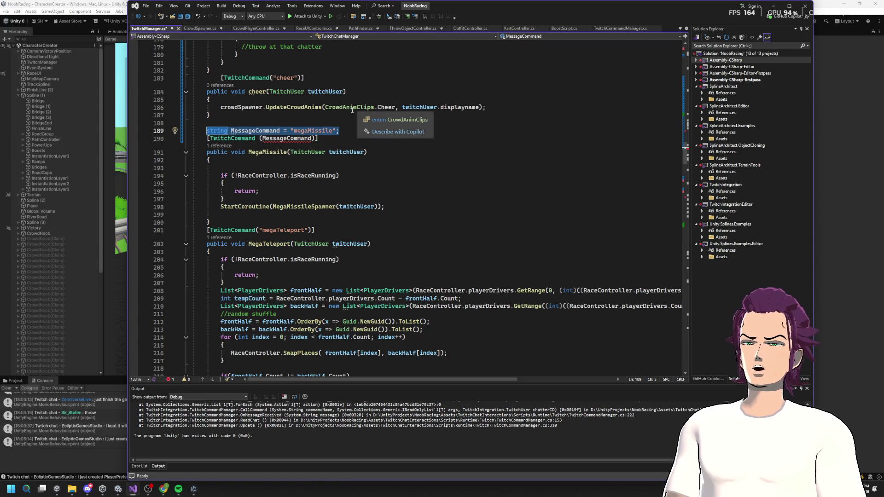
{"action": "left_click_drag", "start_coordinate": [339, 131], "coordinate": [291, 131]}
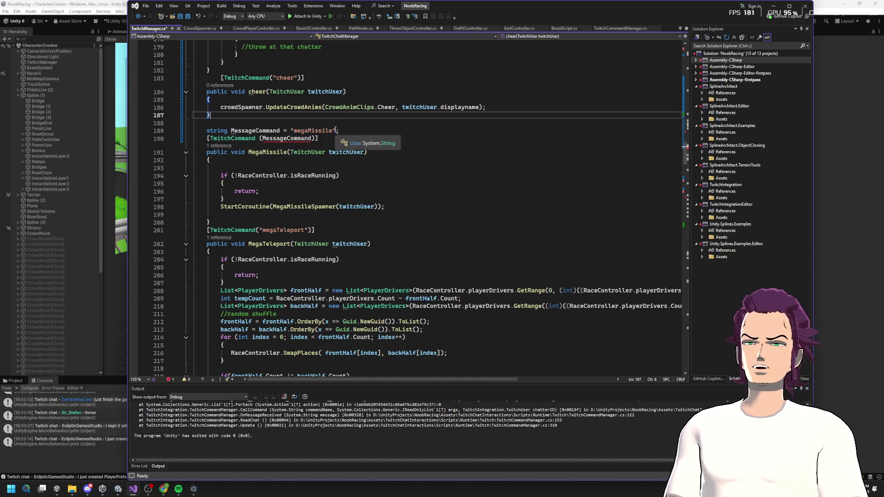
{"action": "left_click", "coordinate": [293, 131]}
{"action": "mouse_move", "coordinate": [291, 131]}
{"action": "left_mouse_down"}
{"action": "mouse_move", "coordinate": [207, 131]}
{"action": "mouse_move", "coordinate": [336, 131]}
{"action": "left_mouse_up"}
{"action": "key", "text": "ctrl+c"}
{"action": "double_click", "coordinate": [286, 138]}
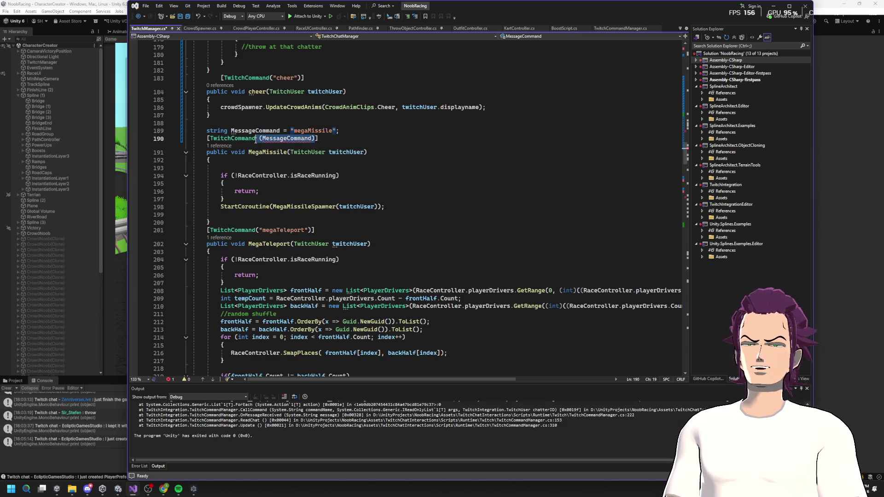
{"action": "key", "text": "ctrl+v"}
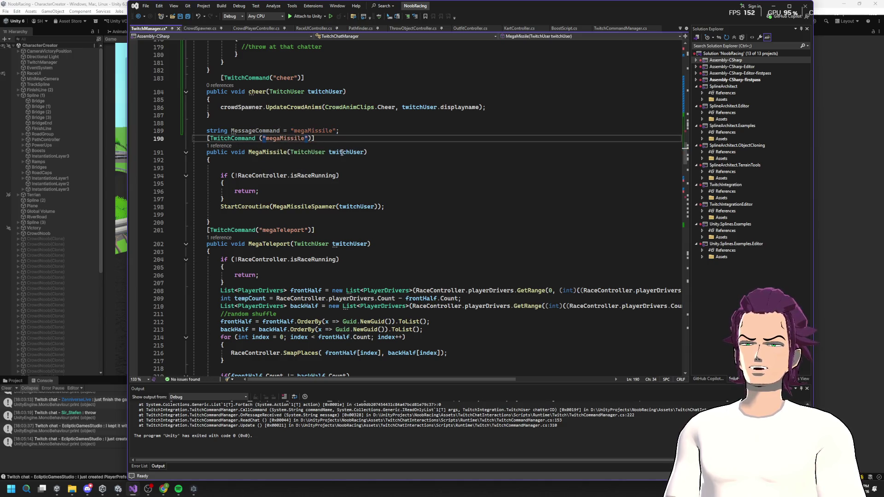
{"action": "key", "text": "ctrl+z"}
- Put the literal "megaMissile" back in the TwitchCommand attribute, save, and delete the MessageCommand line
{"action": "double_click", "coordinate": [264, 131]}
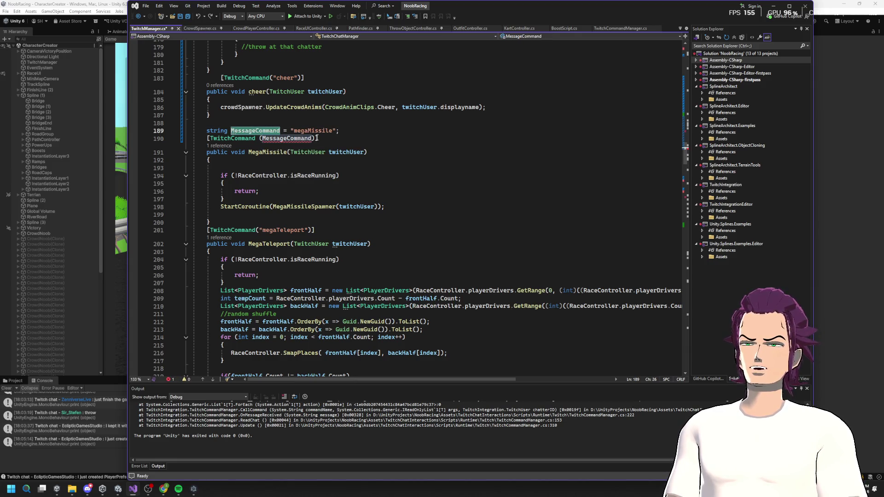
{"action": "left_click_drag", "start_coordinate": [337, 131], "coordinate": [192, 134]}
{"action": "key", "text": "ctrl+c"}
{"action": "double_click", "coordinate": [298, 138]}
{"action": "key", "text": "ctrl+v"}
{"action": "key", "text": "ctrl+s"}
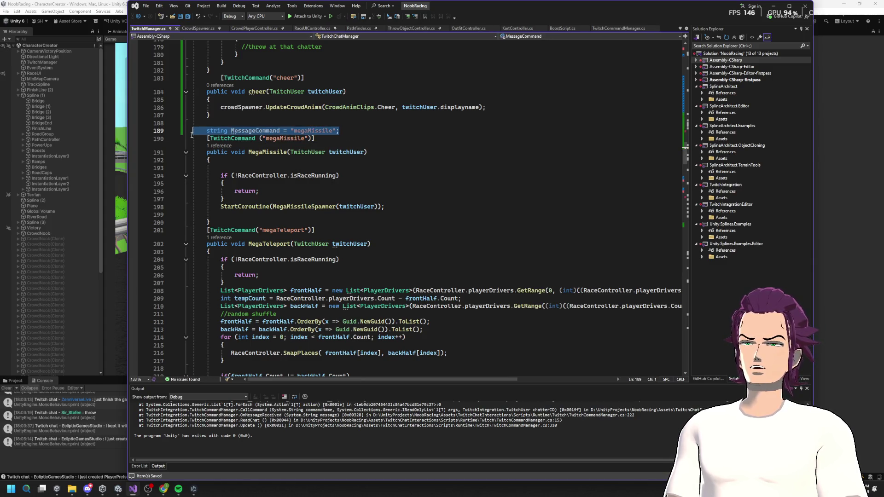
{"action": "key", "text": "Delete"}
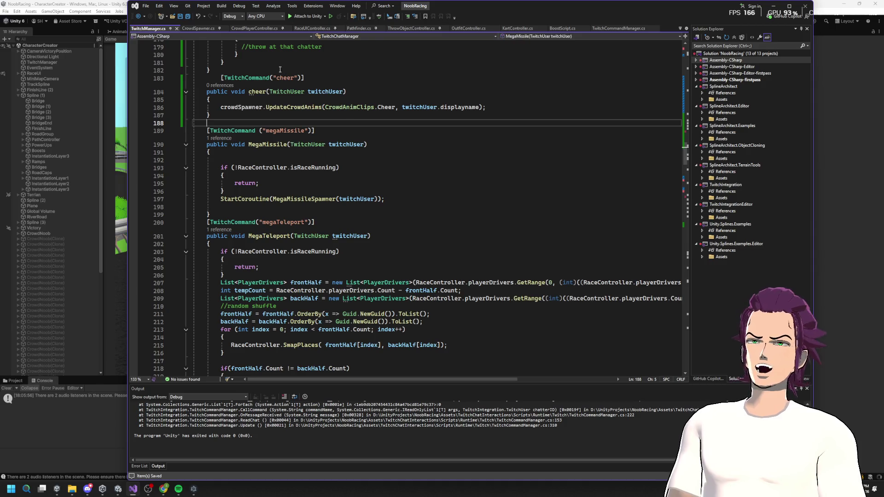
- Open TwitchCommandManager.cs and review Initialize's already-initialized check and dictionary setup
{"action": "left_click", "coordinate": [614, 29]}
{"action": "scroll", "coordinate": [367, 255], "scroll_direction": "up", "scroll_amount": 20}
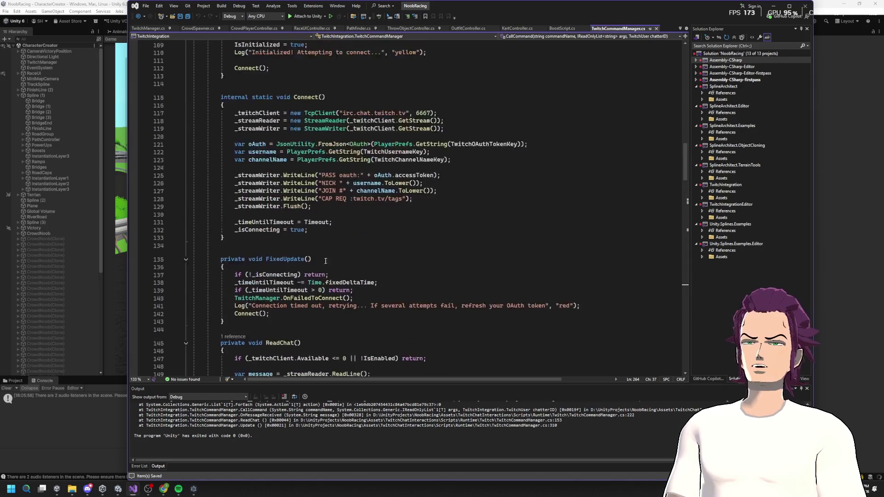
{"action": "left_click_drag", "start_coordinate": [207, 153], "coordinate": [563, 329]}
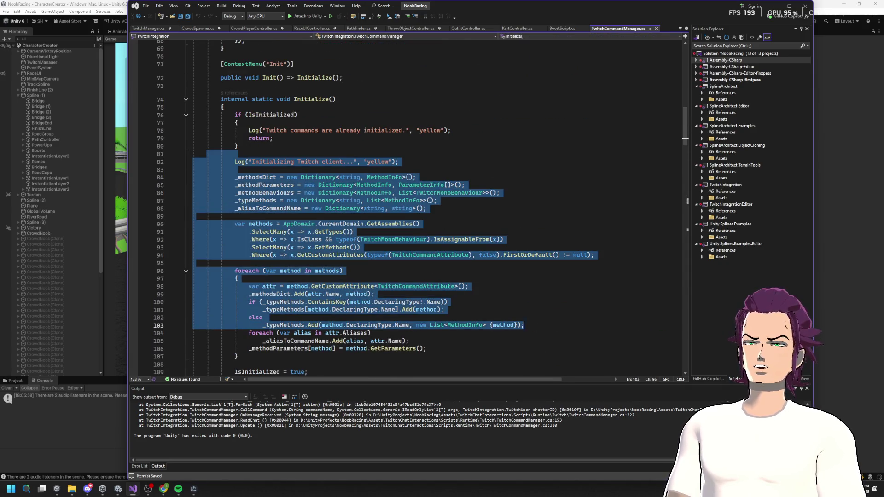
{"action": "scroll", "coordinate": [394, 195], "scroll_direction": "up", "scroll_amount": 14}
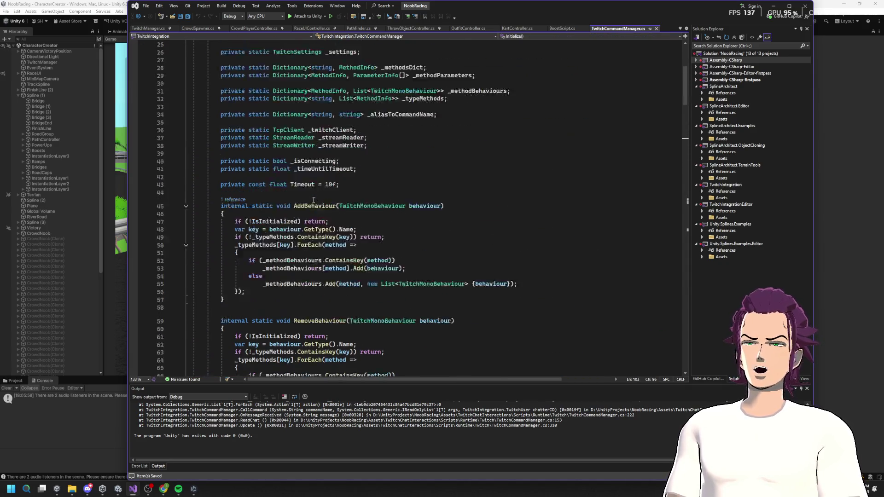
{"action": "scroll", "coordinate": [314, 200], "scroll_direction": "down", "scroll_amount": 16}
{"action": "left_click", "coordinate": [436, 154]}
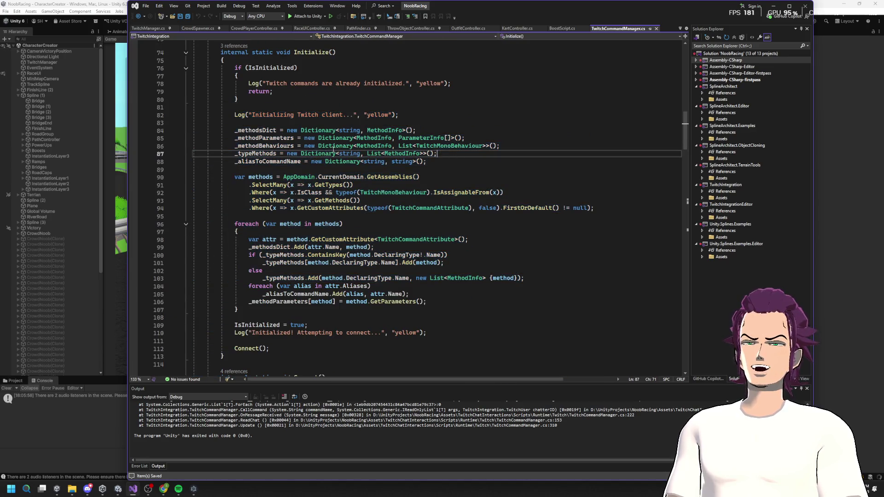
{"action": "left_click_drag", "start_coordinate": [236, 123], "coordinate": [351, 185]}
{"action": "left_click_drag", "start_coordinate": [238, 84], "coordinate": [271, 91]}
{"action": "left_click_drag", "start_coordinate": [234, 115], "coordinate": [422, 146]}
{"action": "scroll", "coordinate": [370, 122], "scroll_direction": "down", "scroll_amount": 4}
{"action": "left_click", "coordinate": [428, 214]}
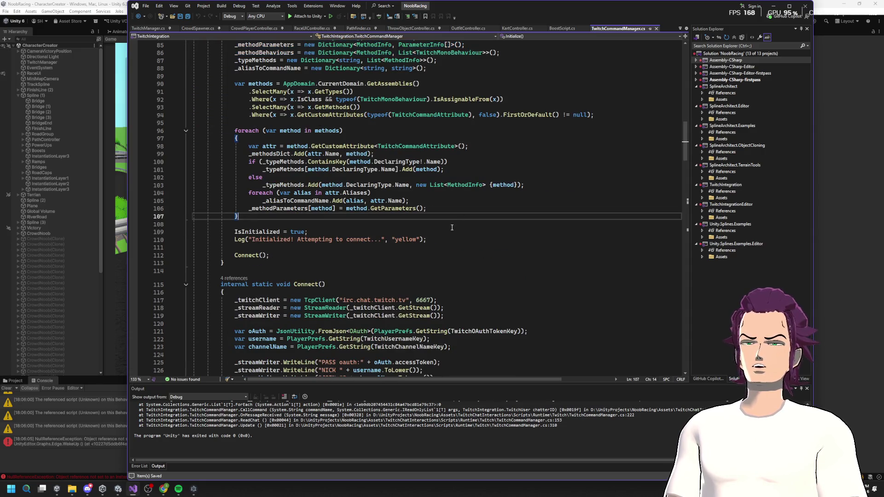
- Review the Connect() connection setup lines
{"action": "scroll", "coordinate": [428, 213], "scroll_direction": "down", "scroll_amount": 5}
{"action": "left_click_drag", "start_coordinate": [218, 175], "coordinate": [479, 245]}
{"action": "left_click", "coordinate": [413, 269]}
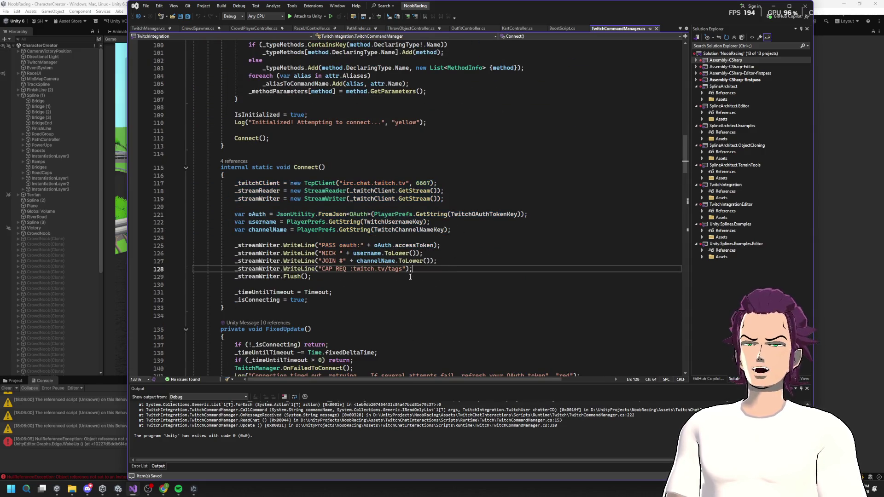
{"action": "scroll", "coordinate": [489, 282], "scroll_direction": "down", "scroll_amount": 2}
{"action": "left_click_drag", "start_coordinate": [235, 137], "coordinate": [561, 229]}
{"action": "scroll", "coordinate": [377, 208], "scroll_direction": "down", "scroll_amount": 5}
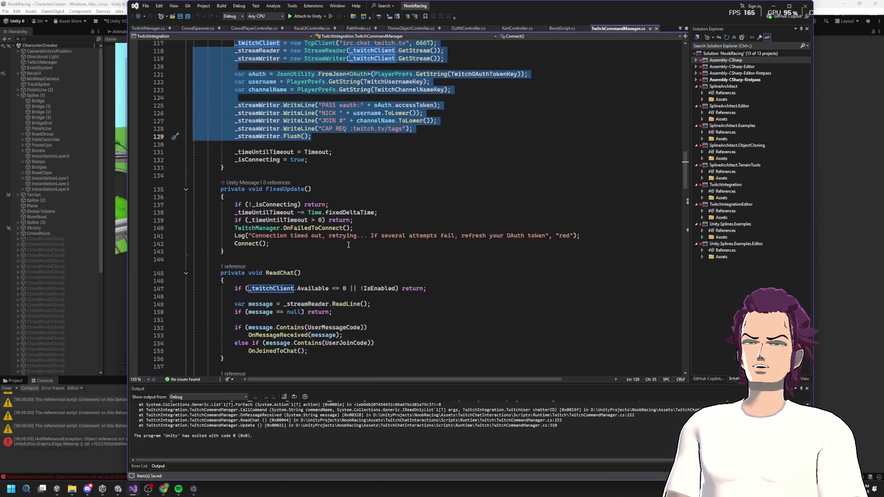
{"action": "scroll", "coordinate": [269, 194], "scroll_direction": "down", "scroll_amount": 20}
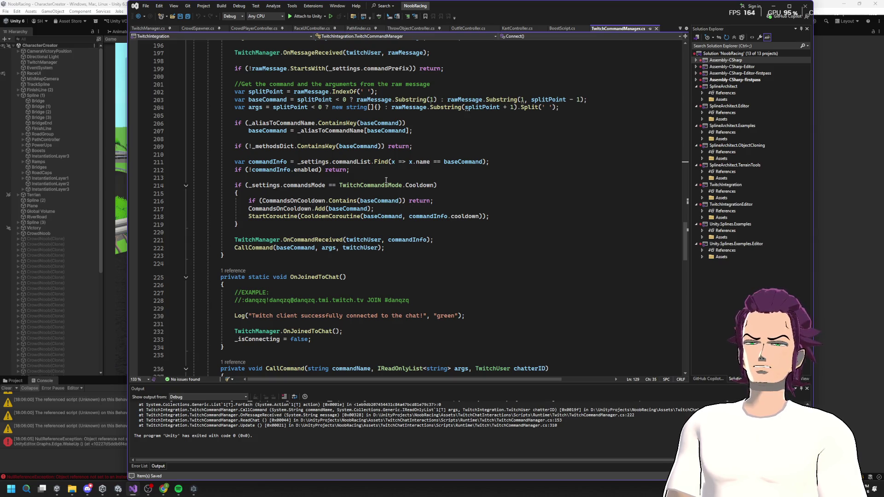
- Examine the alias lookup, the TwitchCommandsMode.Cooldown check and the OnCommandReceived call
{"action": "left_click", "coordinate": [398, 141]}
{"action": "key", "text": "shift+Up"}
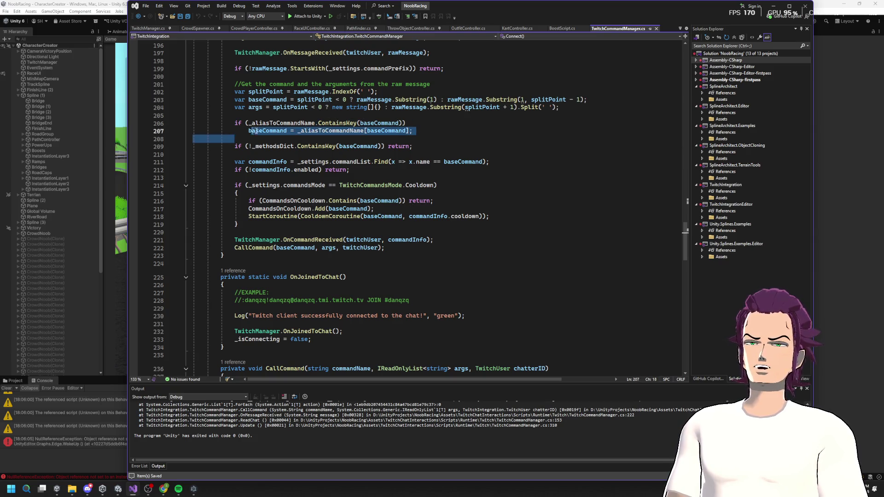
{"action": "left_click", "coordinate": [396, 147]}
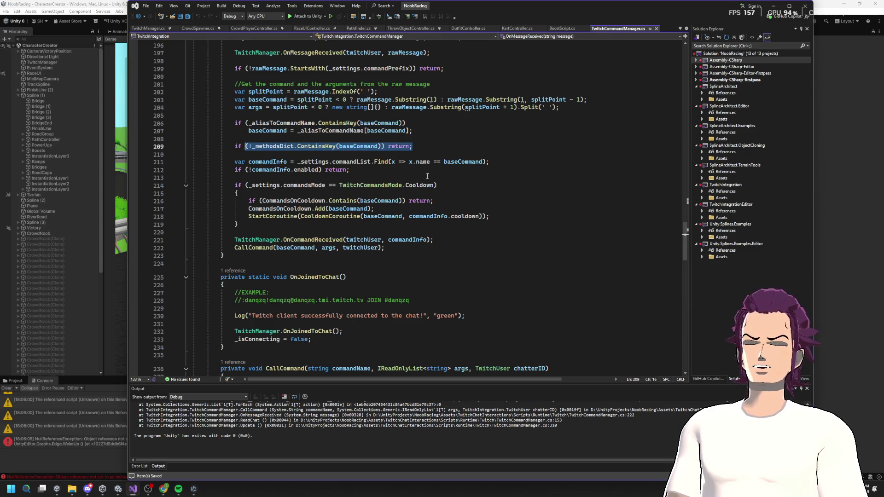
{"action": "left_click_drag", "start_coordinate": [436, 185], "coordinate": [344, 185]}
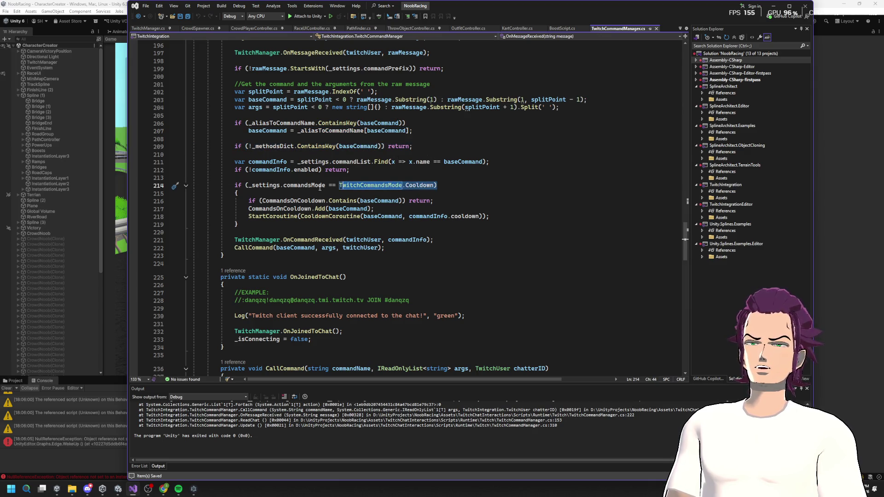
{"action": "left_click", "coordinate": [507, 162]}
{"action": "scroll", "coordinate": [289, 185], "scroll_direction": "down", "scroll_amount": 2}
{"action": "left_click", "coordinate": [301, 193]}
{"action": "double_click", "coordinate": [313, 193]}
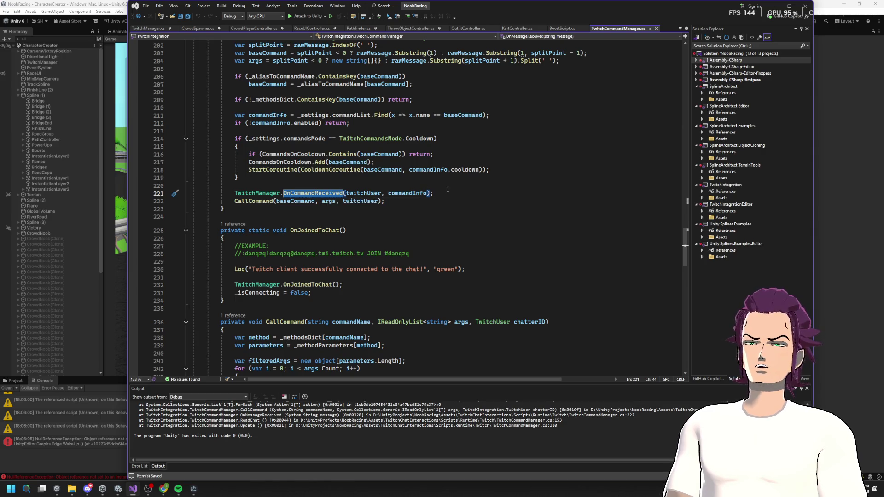
- Return to line 210 of the parser and minimize Visual Studio to reveal the game
{"action": "scroll", "coordinate": [429, 195], "scroll_direction": "down", "scroll_amount": 5}
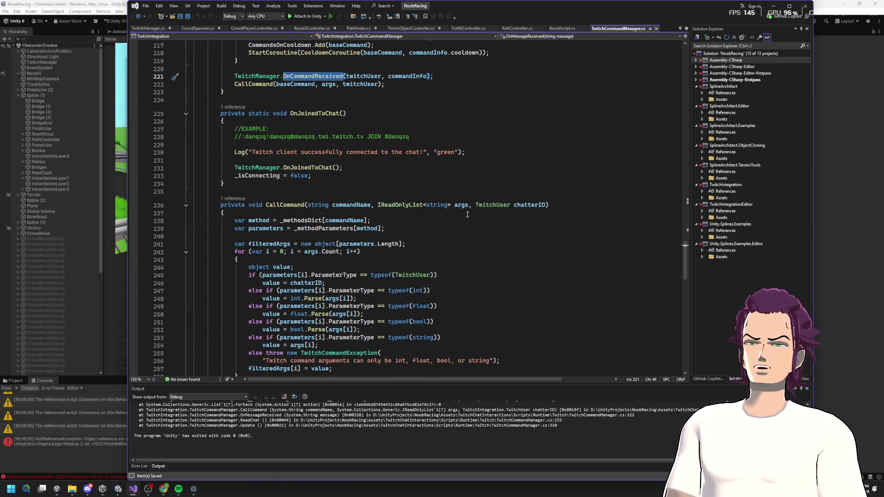
{"action": "scroll", "coordinate": [459, 210], "scroll_direction": "down", "scroll_amount": 4}
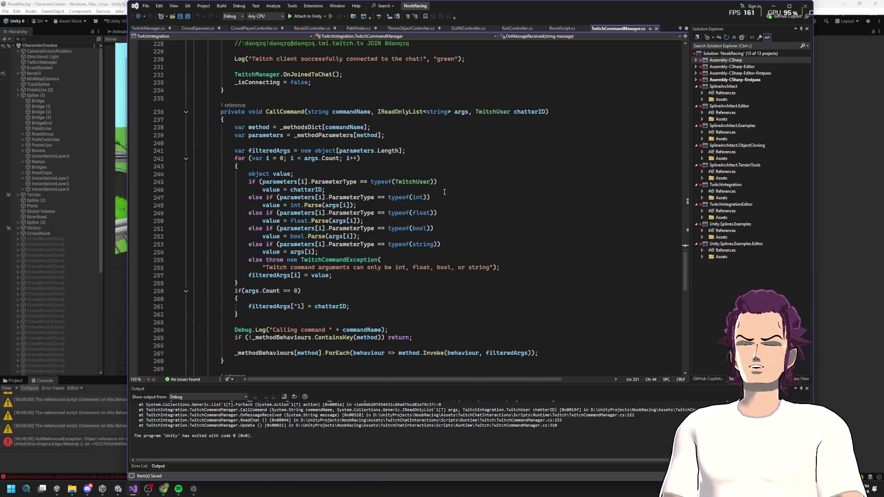
{"action": "scroll", "coordinate": [444, 196], "scroll_direction": "up", "scroll_amount": 2}
{"action": "scroll", "coordinate": [442, 198], "scroll_direction": "up", "scroll_amount": 11}
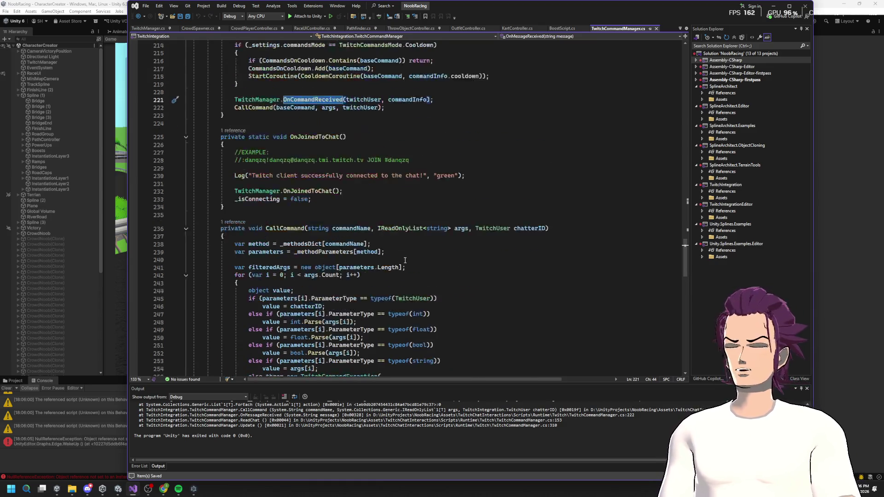
{"action": "left_click", "coordinate": [438, 201]}
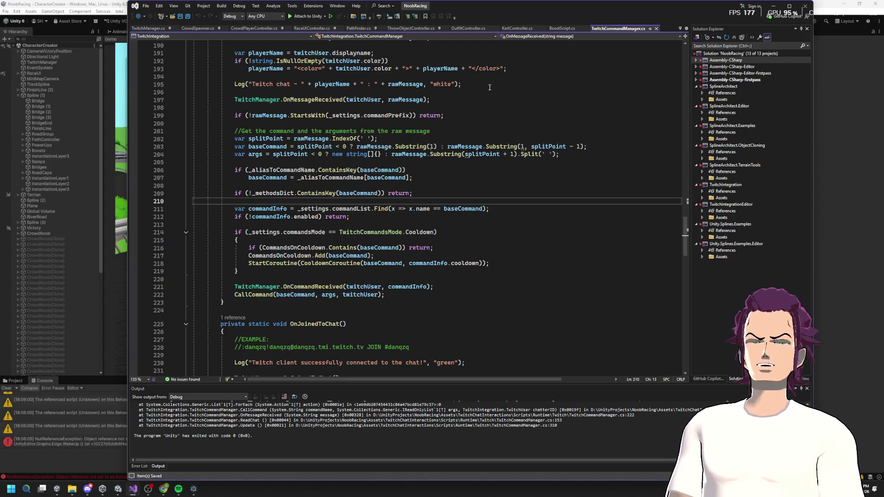
{"action": "left_click", "coordinate": [789, 6]}
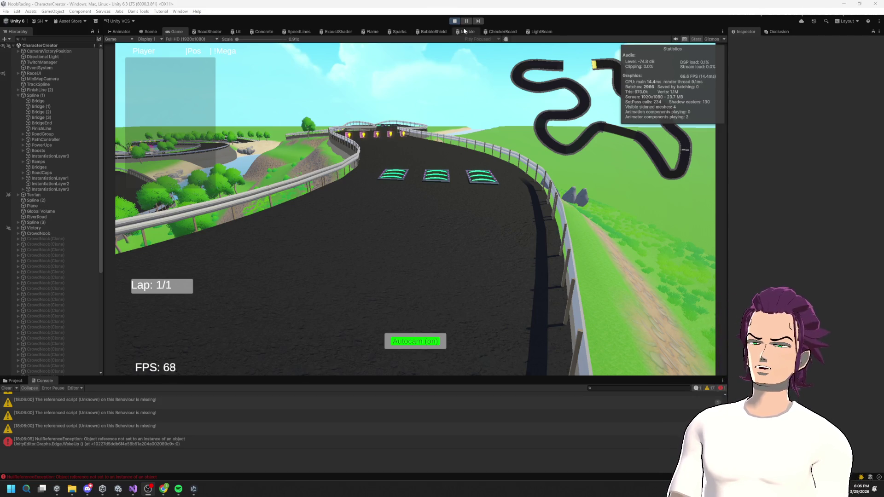
- Switch back to Visual Studio and show TwitchManager.cs at the cheer and megaMissile methods
{"action": "key", "text": "alt+Tab"}
{"action": "scroll", "coordinate": [367, 222], "scroll_direction": "up", "scroll_amount": 20}
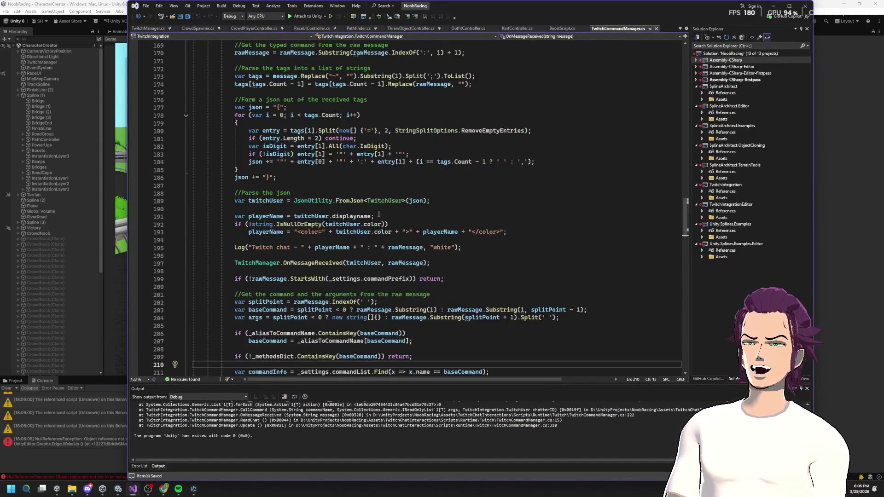
{"action": "scroll", "coordinate": [333, 193], "scroll_direction": "up", "scroll_amount": 20}
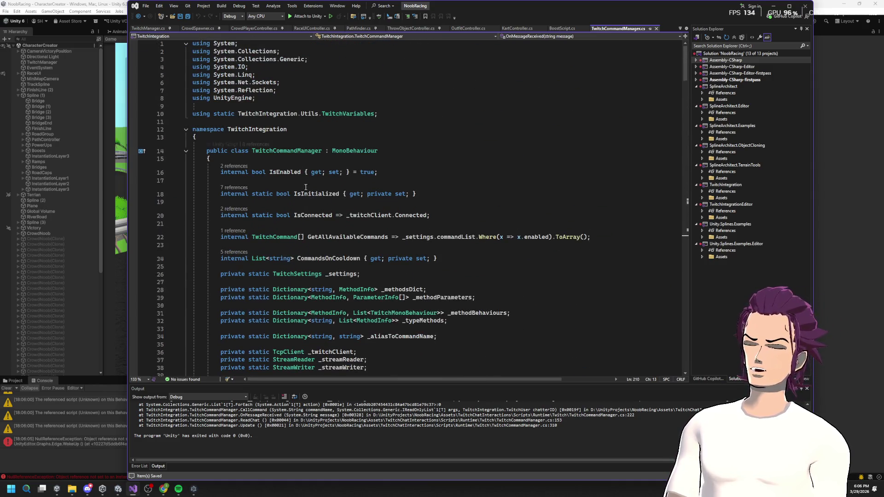
{"action": "scroll", "coordinate": [277, 138], "scroll_direction": "down", "scroll_amount": 9}
{"action": "left_click", "coordinate": [149, 28]}
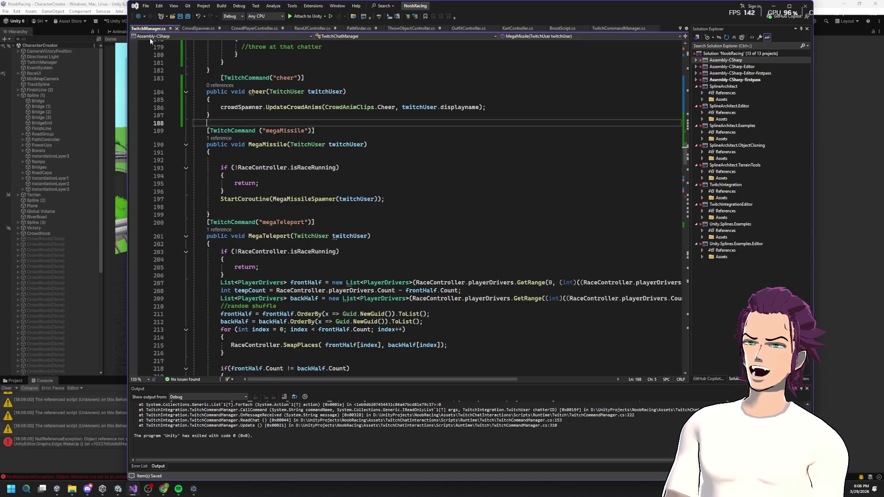
- Add then remove a "missiles" alias on the megaMissile attribute, save, and return to Unity
{"action": "left_click", "coordinate": [310, 132]}
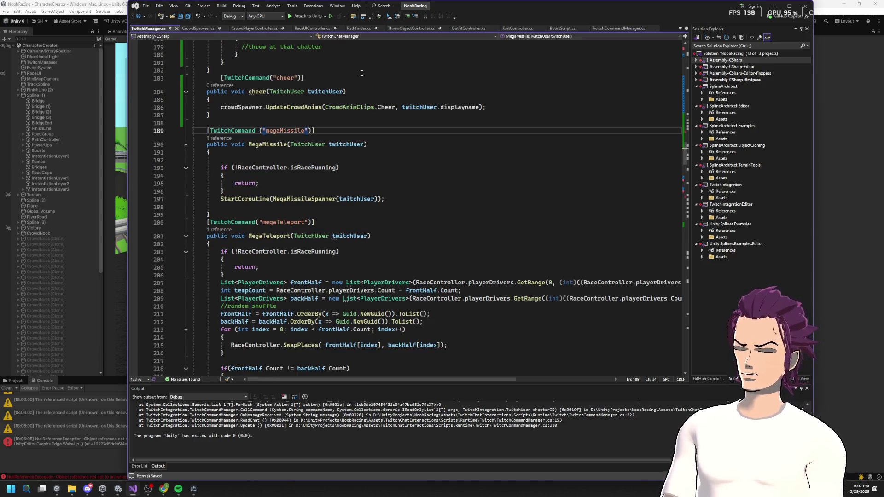
{"action": "type", "text": ", '"}
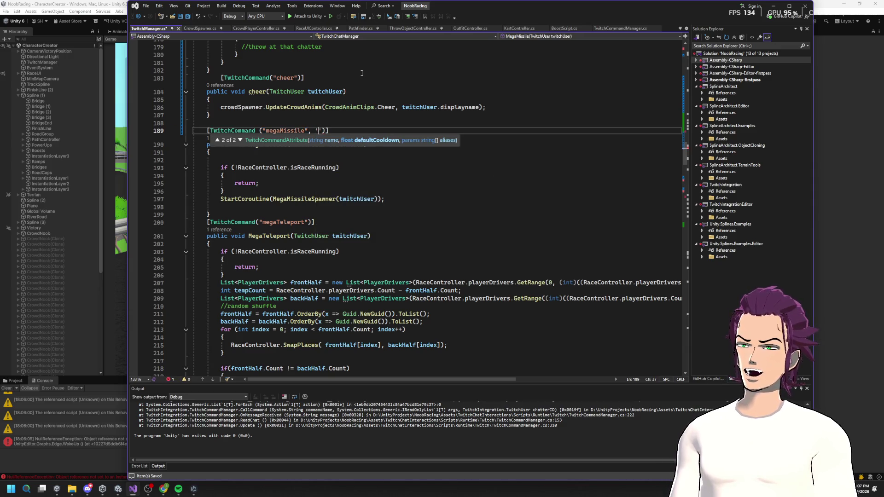
{"action": "type", "text": "\"m"}
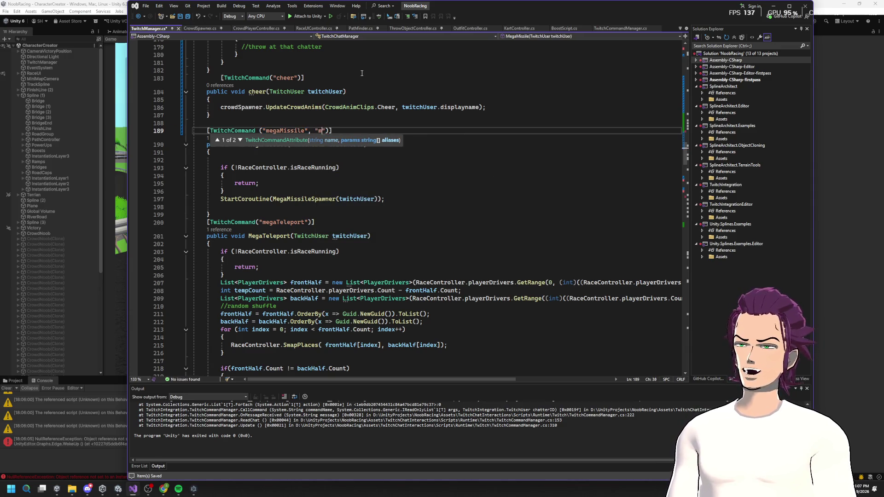
{"action": "type", "text": "\".Length"}
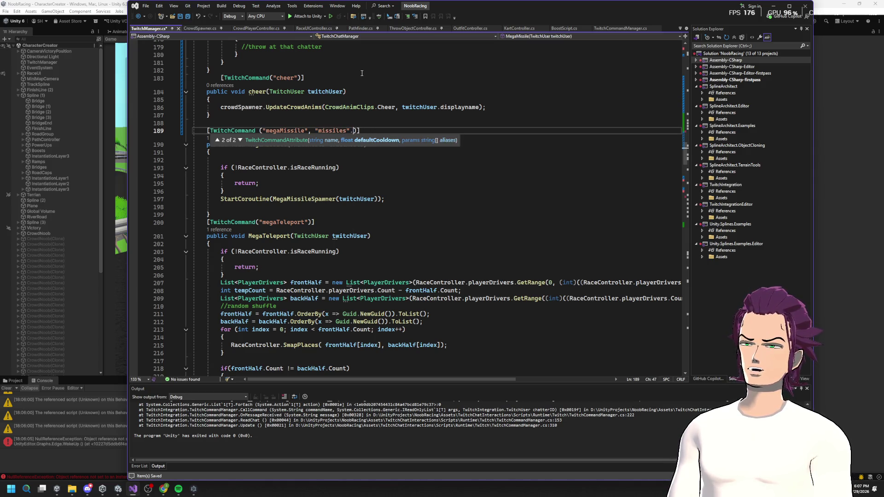
{"action": "key", "text": "BackSpace"}
{"action": "type", "text": ","}
{"action": "key", "text": "Escape"}
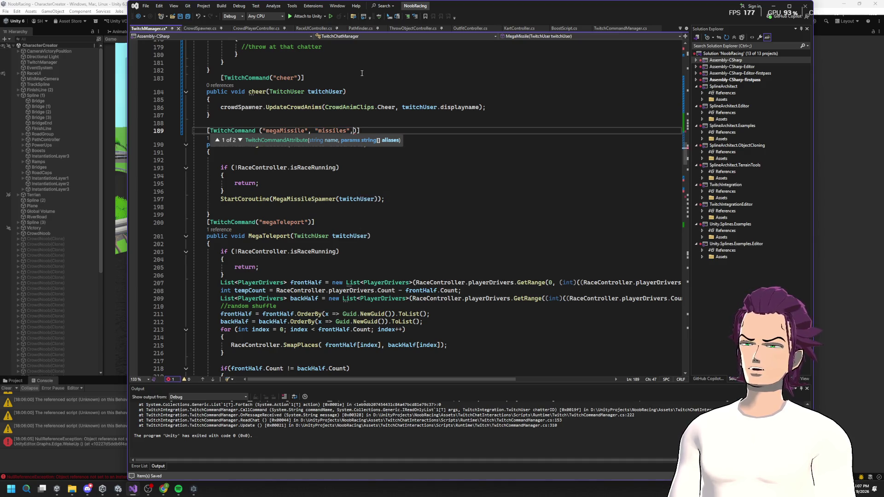
{"action": "key", "text": "BackSpace"}
{"action": "key", "text": "BackSpace"}
{"action": "key", "text": "BackSpace"}
{"action": "key", "text": "ctrl+s"}
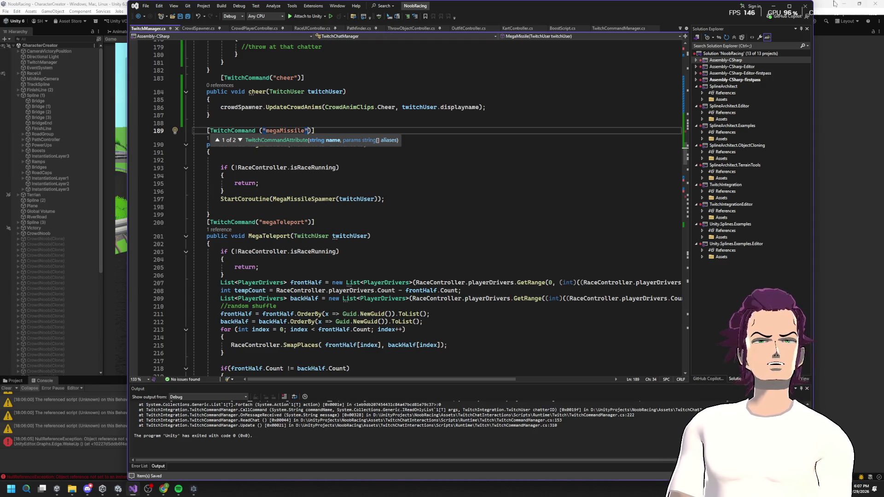
{"action": "key", "text": "alt+Tab"}
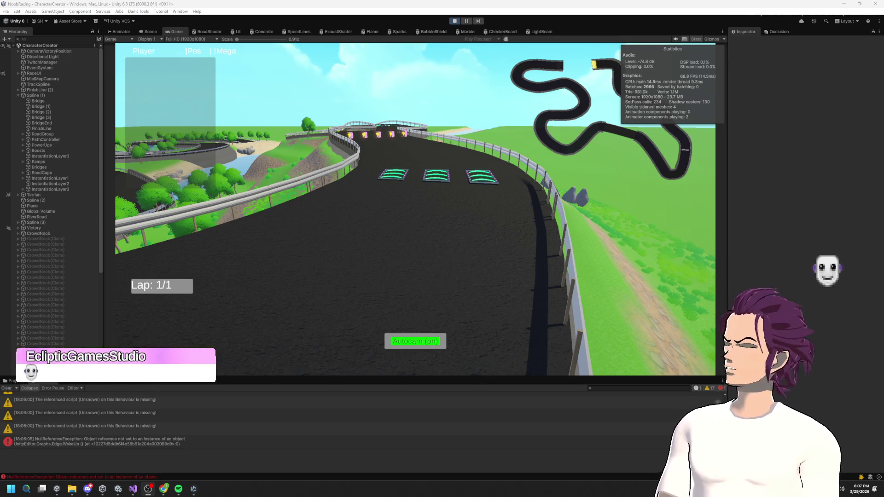
- Stop play mode, restart it with Ctrl+P, then bring Visual Studio back to the front
{"action": "left_click", "coordinate": [454, 21]}
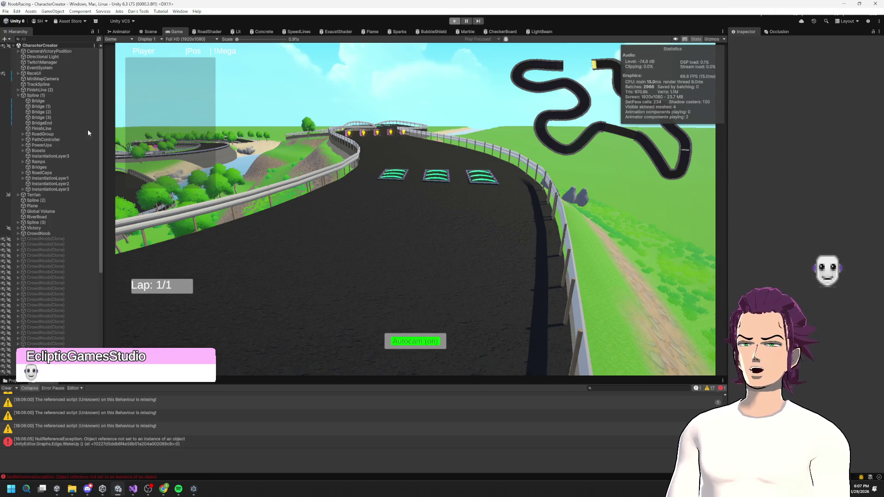
{"action": "key", "text": "ctrl+p"}
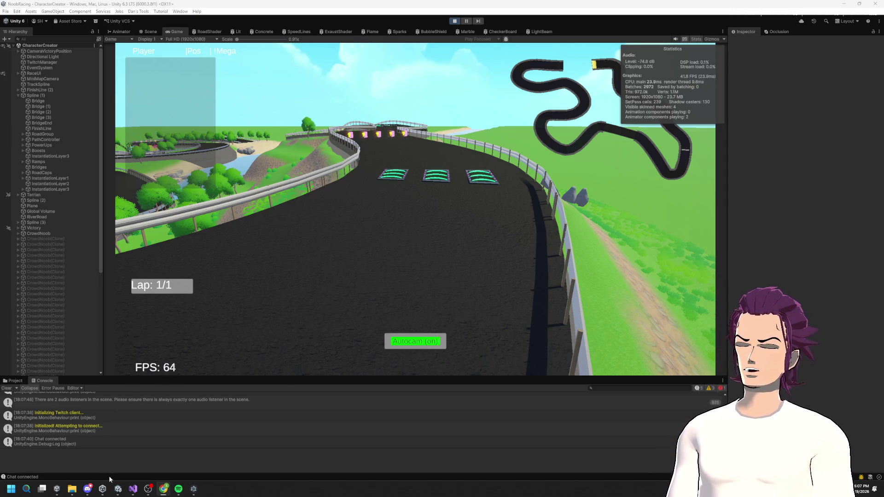
{"action": "left_click", "coordinate": [134, 489]}
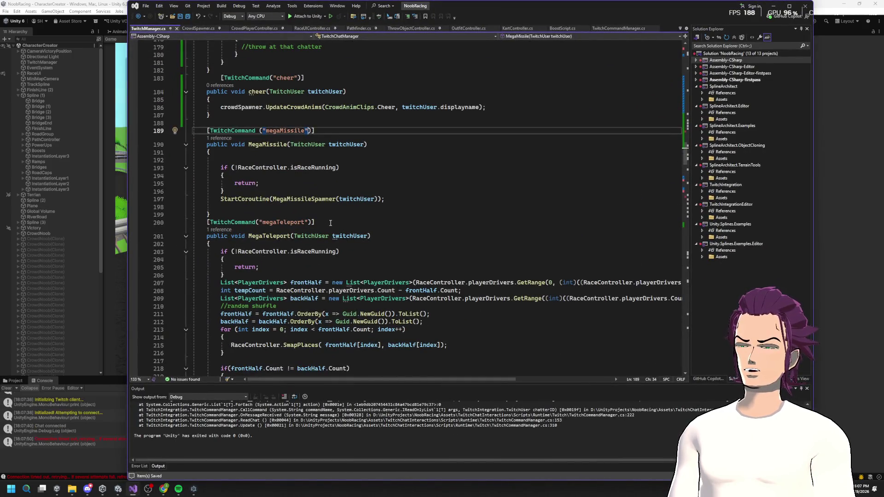
{"action": "left_click_drag", "start_coordinate": [315, 222], "coordinate": [204, 221]}
{"action": "left_click", "coordinate": [226, 223]}
{"action": "right_click", "coordinate": [226, 222]}
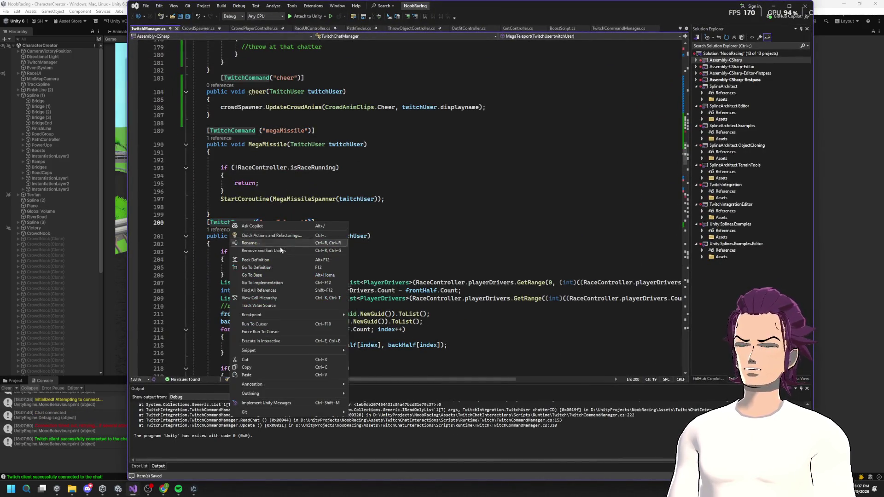
{"action": "left_click", "coordinate": [283, 266]}
{"action": "mouse_move", "coordinate": [210, 190]}
{"action": "left_mouse_down"}
{"action": "mouse_move", "coordinate": [313, 209]}
{"action": "mouse_move", "coordinate": [386, 204]}
{"action": "left_mouse_up"}
{"action": "left_click", "coordinate": [336, 175]}
{"action": "mouse_move", "coordinate": [333, 175]}
{"action": "left_mouse_down"}
{"action": "mouse_move", "coordinate": [225, 185]}
{"action": "mouse_move", "coordinate": [430, 220]}
{"action": "mouse_move", "coordinate": [449, 256]}
{"action": "left_mouse_up"}
{"action": "left_click", "coordinate": [215, 177]}
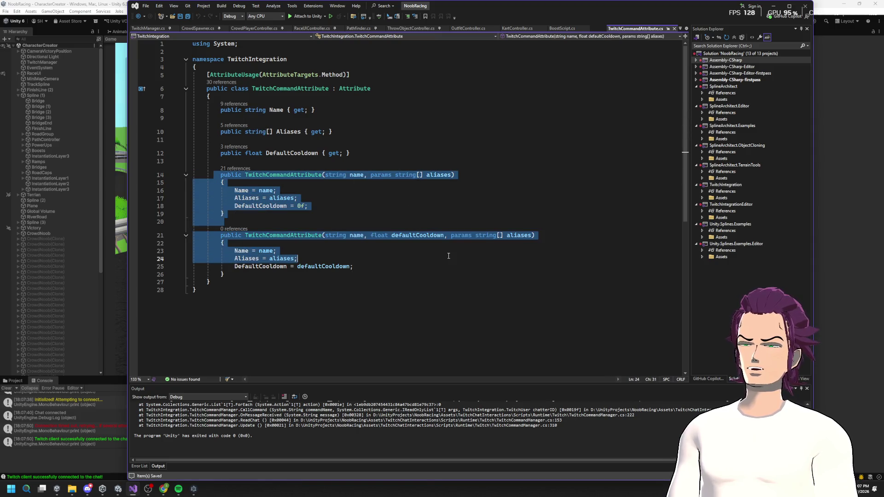
{"action": "mouse_move", "coordinate": [240, 183]}
{"action": "left_mouse_down"}
{"action": "mouse_move", "coordinate": [364, 202]}
{"action": "mouse_move", "coordinate": [322, 207]}
{"action": "left_mouse_up"}
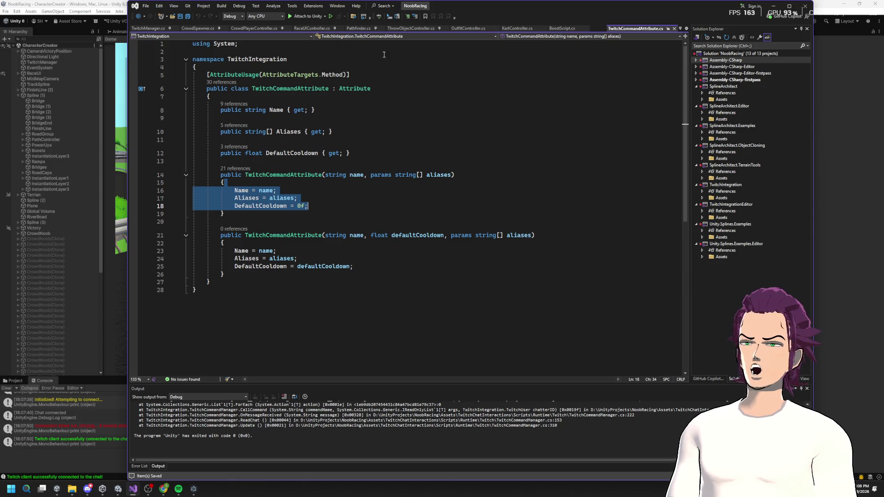
{"action": "left_click", "coordinate": [358, 28]}
{"action": "key", "text": "ctrl+minus"}
{"action": "key", "text": "ctrl+minus"}
{"action": "key", "text": "ctrl+minus"}
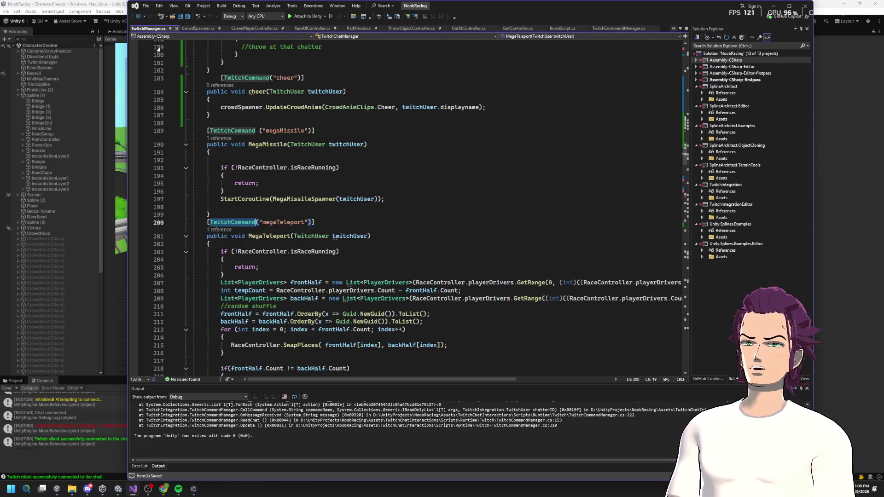
- Go back to TwitchCommandManager.cs and review the command lookup, cooldown check and lines 204–221
{"action": "key", "text": "ctrl+minus"}
{"action": "key", "text": "ctrl+minus"}
{"action": "key", "text": "ctrl+minus"}
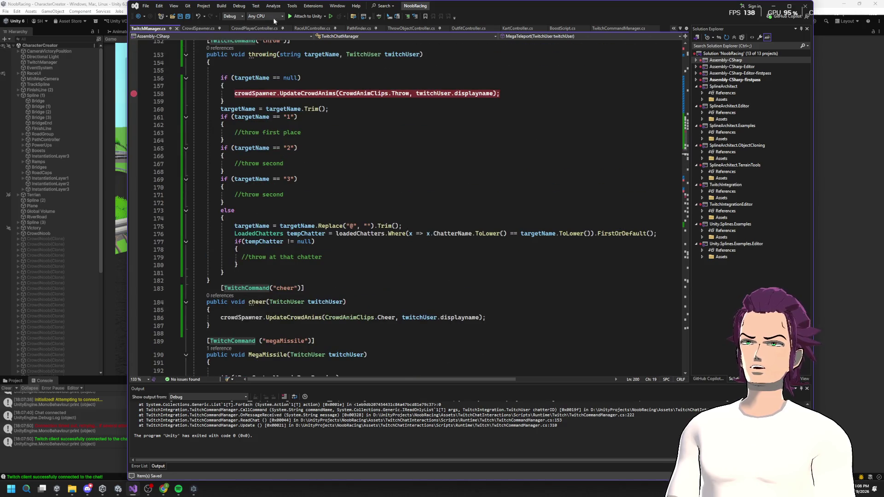
{"action": "scroll", "coordinate": [378, 198], "scroll_direction": "down", "scroll_amount": 20}
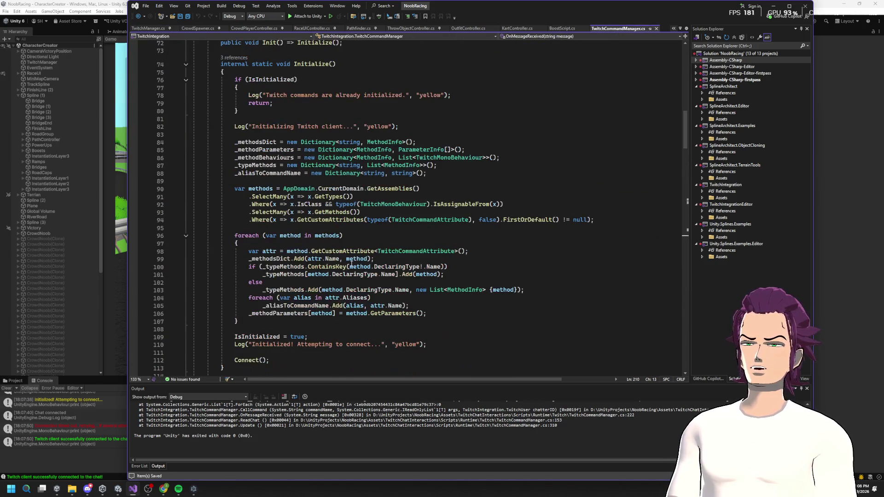
{"action": "scroll", "coordinate": [368, 257], "scroll_direction": "down", "scroll_amount": 9}
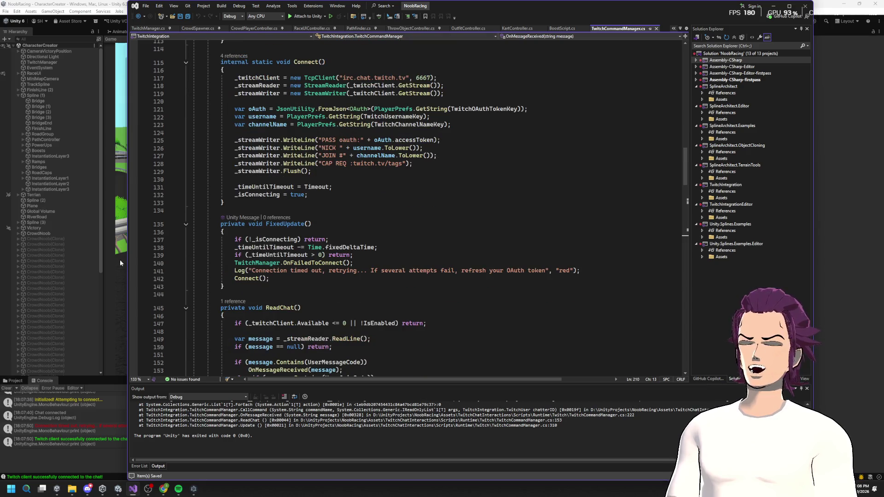
{"action": "scroll", "coordinate": [399, 249], "scroll_direction": "up", "scroll_amount": 2}
{"action": "scroll", "coordinate": [398, 249], "scroll_direction": "up", "scroll_amount": 5}
{"action": "scroll", "coordinate": [444, 217], "scroll_direction": "down", "scroll_amount": 5}
{"action": "scroll", "coordinate": [443, 217], "scroll_direction": "down", "scroll_amount": 2}
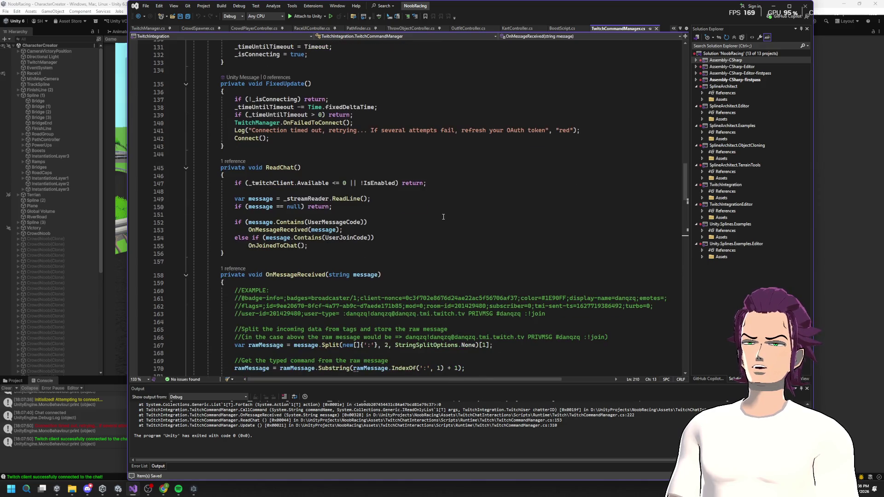
{"action": "scroll", "coordinate": [443, 216], "scroll_direction": "down", "scroll_amount": 20}
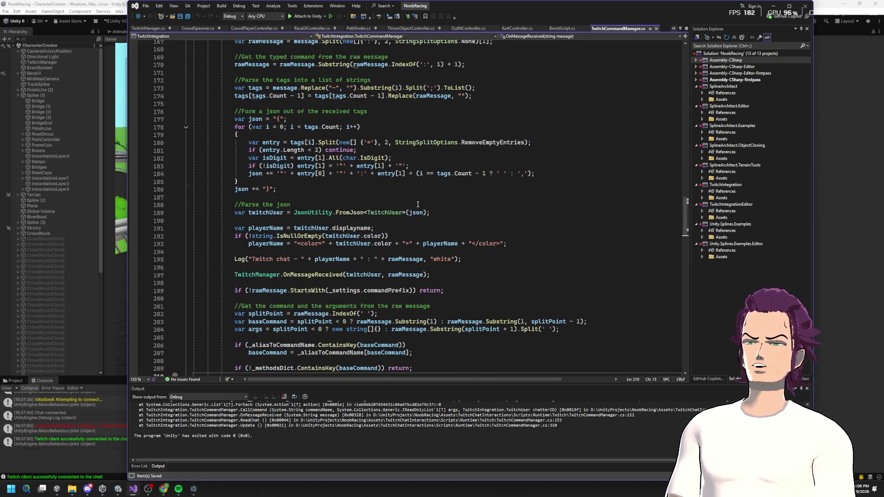
{"action": "mouse_move", "coordinate": [220, 166]}
{"action": "left_mouse_down"}
{"action": "mouse_move", "coordinate": [235, 190]}
{"action": "mouse_move", "coordinate": [350, 182]}
{"action": "left_mouse_up"}
{"action": "left_click", "coordinate": [376, 199]}
{"action": "mouse_move", "coordinate": [194, 119]}
{"action": "left_mouse_down"}
{"action": "mouse_move", "coordinate": [207, 135]}
{"action": "mouse_move", "coordinate": [557, 256]}
{"action": "left_mouse_up"}
{"action": "left_click_drag", "start_coordinate": [225, 95], "coordinate": [563, 252]}
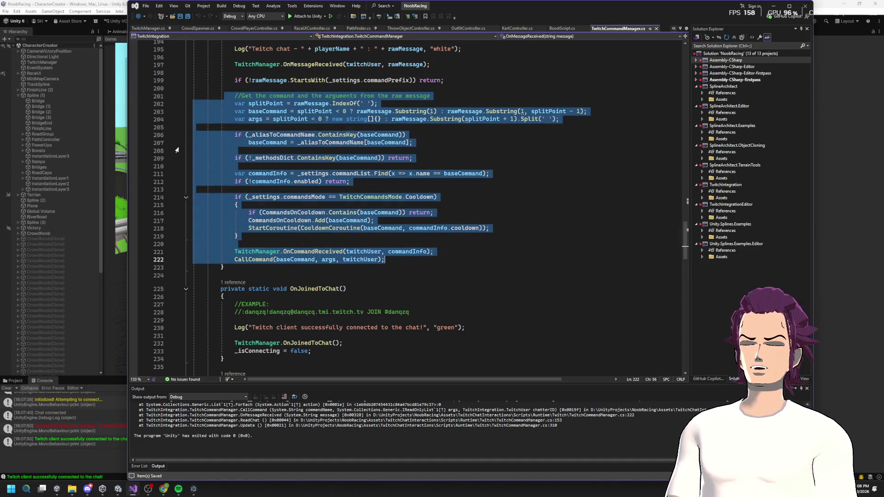
{"action": "left_click", "coordinate": [264, 173]}
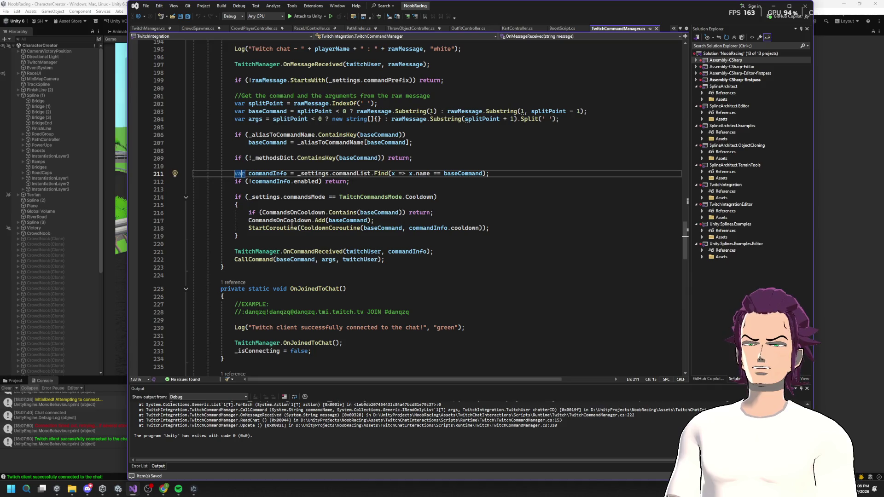
- Review the argument type conversion and parsing loop, then reopen TwitchManager.cs
{"action": "scroll", "coordinate": [334, 150], "scroll_direction": "down", "scroll_amount": 1}
{"action": "scroll", "coordinate": [355, 155], "scroll_direction": "up", "scroll_amount": 8}
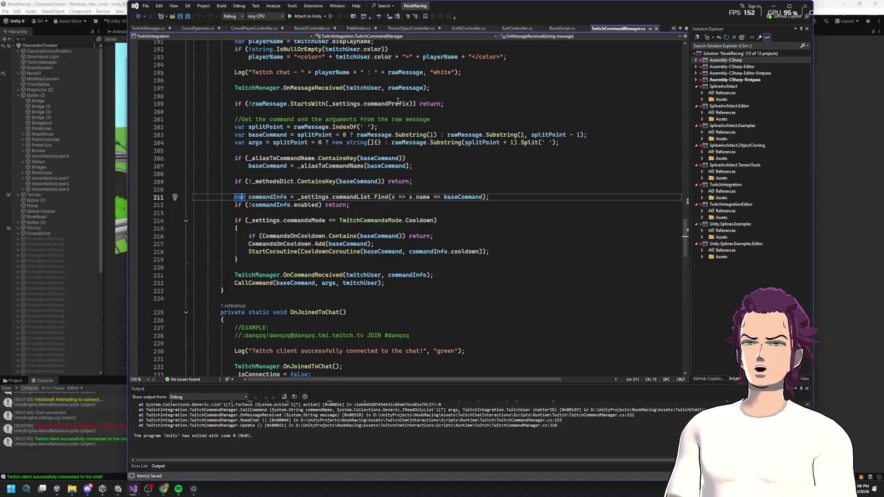
{"action": "scroll", "coordinate": [469, 123], "scroll_direction": "down", "scroll_amount": 6}
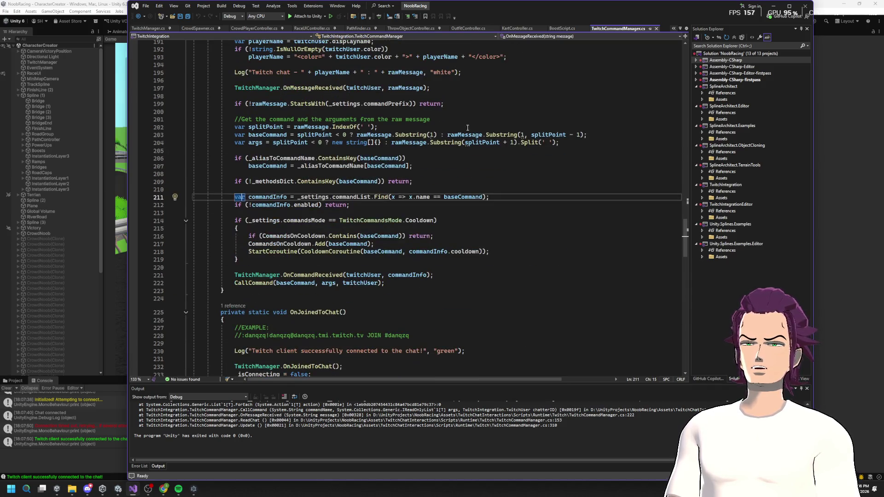
{"action": "scroll", "coordinate": [506, 161], "scroll_direction": "down", "scroll_amount": 14}
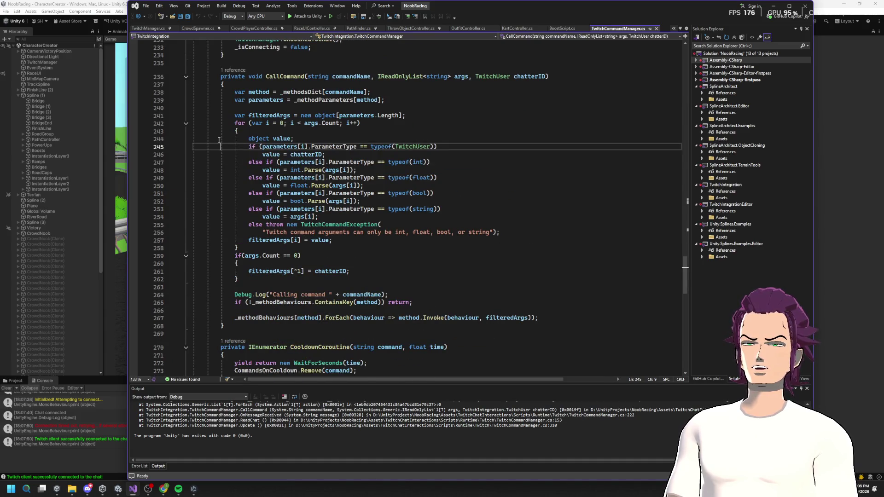
{"action": "left_click_drag", "start_coordinate": [219, 140], "coordinate": [467, 244]}
{"action": "left_click", "coordinate": [444, 217]}
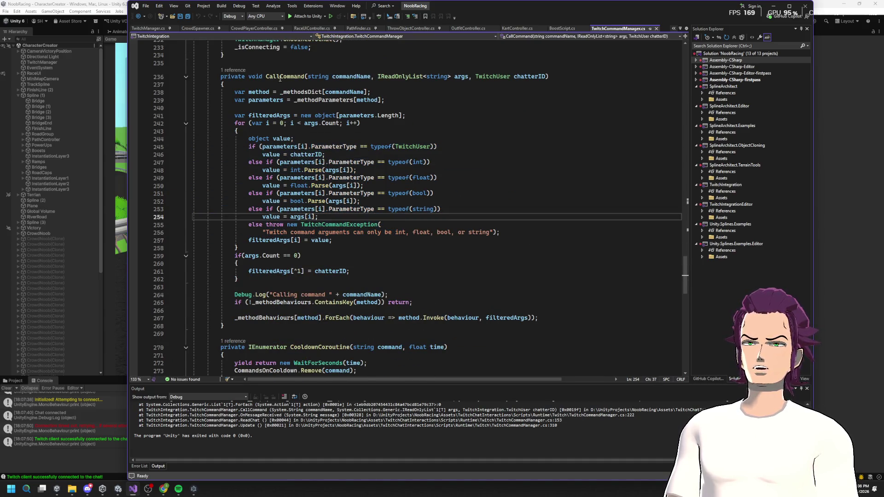
{"action": "mouse_move", "coordinate": [222, 116]}
{"action": "left_mouse_down"}
{"action": "mouse_move", "coordinate": [318, 216]}
{"action": "mouse_move", "coordinate": [302, 256]}
{"action": "left_mouse_up"}
{"action": "left_click", "coordinate": [520, 258]}
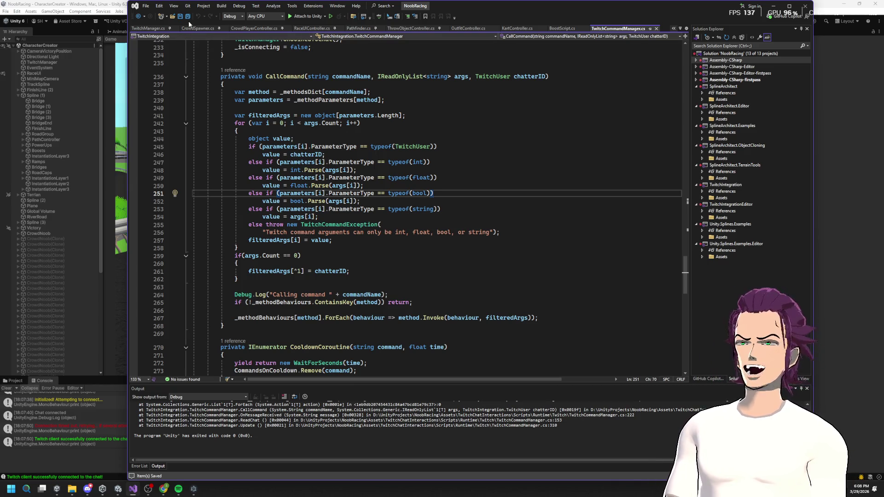
{"action": "left_click", "coordinate": [147, 28]}
- Select the dance through throw command methods in TwitchManager.cs
{"action": "scroll", "coordinate": [336, 163], "scroll_direction": "up", "scroll_amount": 9}
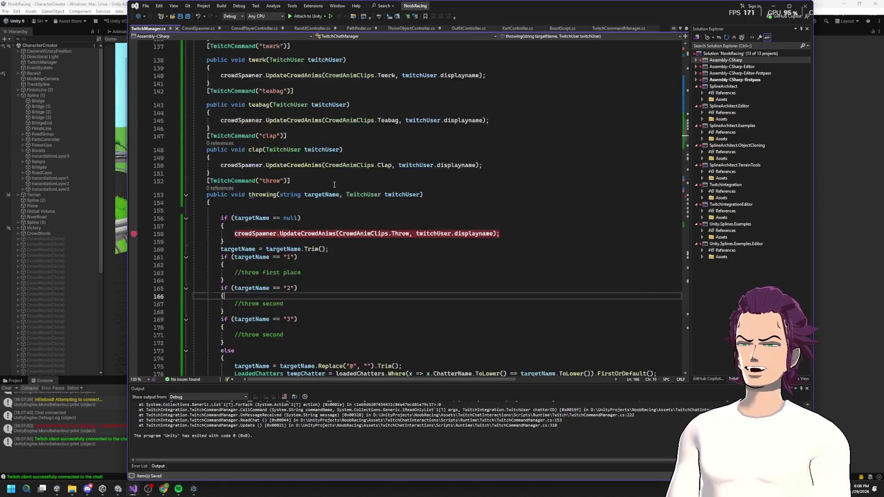
{"action": "scroll", "coordinate": [336, 163], "scroll_direction": "down", "scroll_amount": 3}
{"action": "left_click_drag", "start_coordinate": [193, 116], "coordinate": [473, 291]}
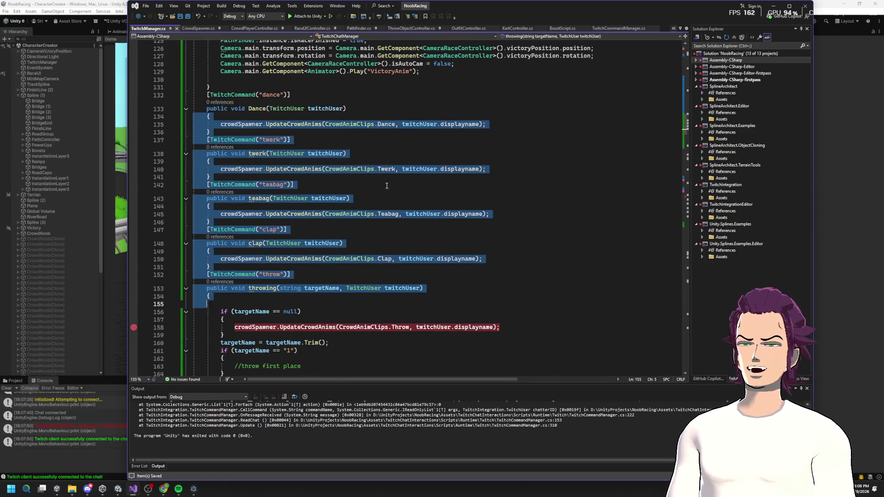
{"action": "left_click", "coordinate": [350, 148]}
{"action": "scroll", "coordinate": [367, 155], "scroll_direction": "up", "scroll_amount": 19}
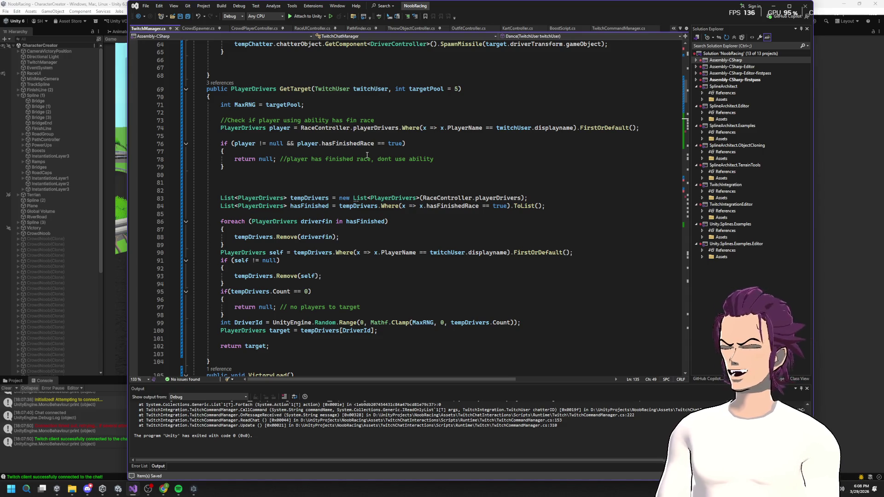
{"action": "scroll", "coordinate": [367, 155], "scroll_direction": "down", "scroll_amount": 19}
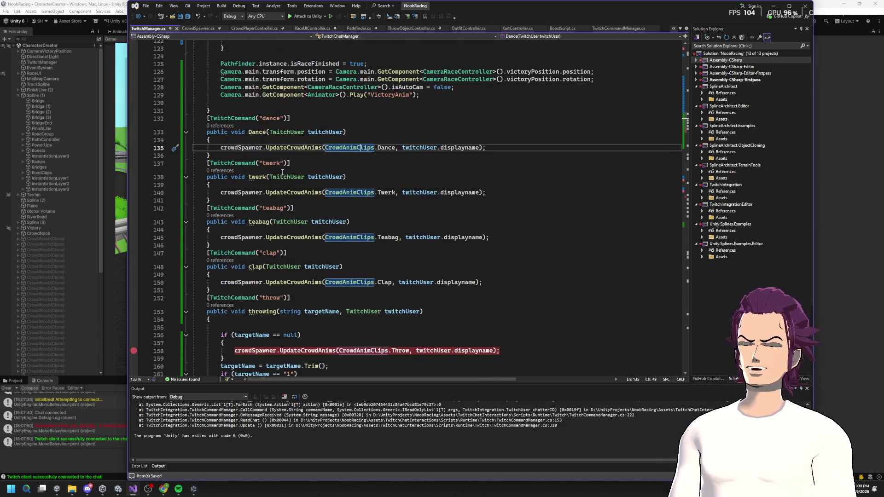
{"action": "left_click_drag", "start_coordinate": [314, 307], "coordinate": [196, 119]}
- Check the Clap animation reference, then return to the Unity game and stop it
{"action": "scroll", "coordinate": [362, 172], "scroll_direction": "down", "scroll_amount": 6}
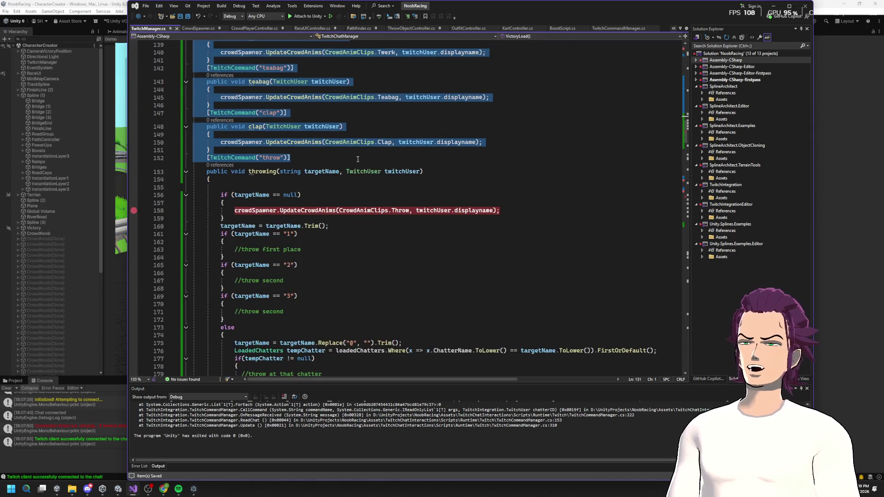
{"action": "left_click", "coordinate": [384, 142]}
{"action": "scroll", "coordinate": [411, 121], "scroll_direction": "up", "scroll_amount": 8}
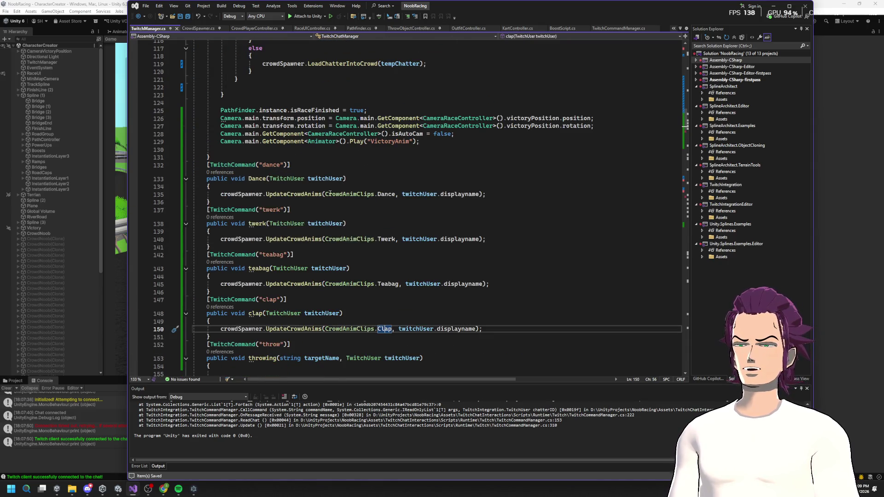
{"action": "scroll", "coordinate": [322, 198], "scroll_direction": "down", "scroll_amount": 5}
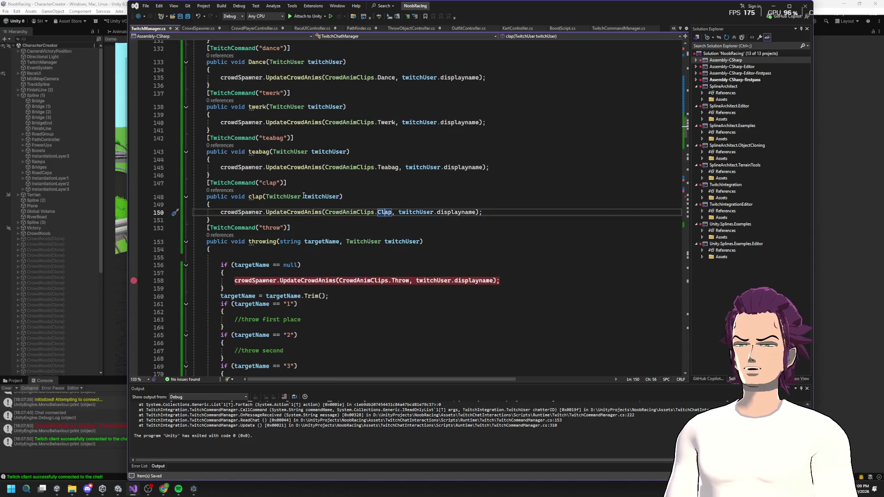
{"action": "scroll", "coordinate": [402, 175], "scroll_direction": "up", "scroll_amount": 6}
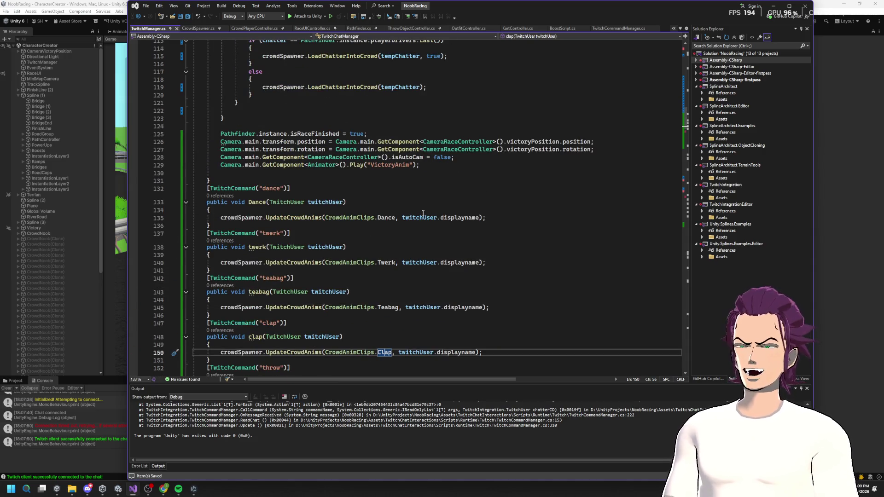
{"action": "scroll", "coordinate": [423, 213], "scroll_direction": "up", "scroll_amount": 20}
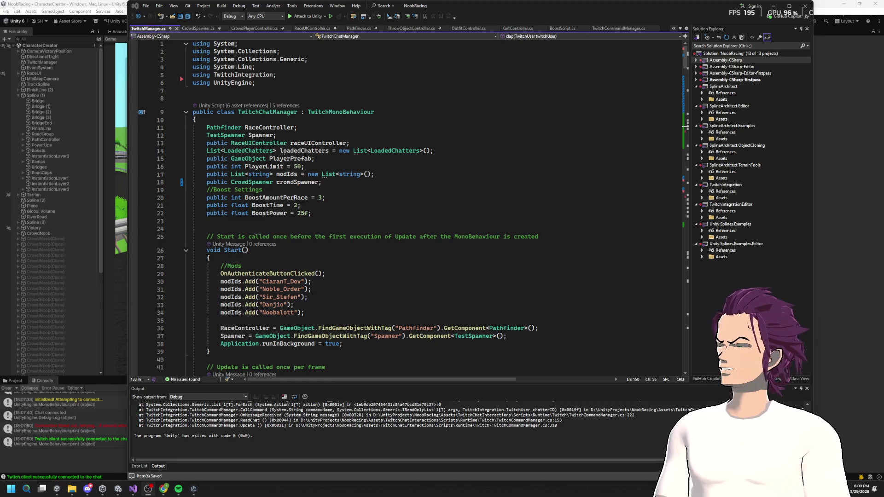
{"action": "left_click", "coordinate": [833, 169]}
{"action": "left_click", "coordinate": [455, 21]}
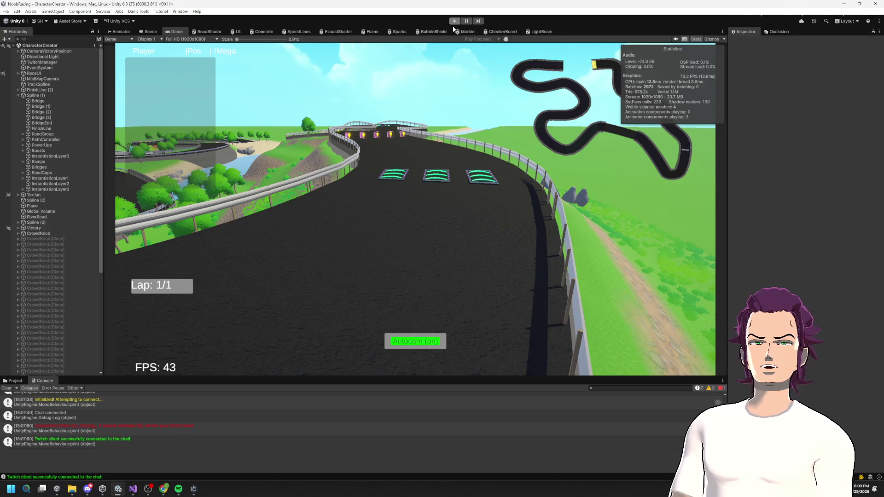
- Restart play mode and end the race to show positions 1 and 2
{"action": "left_click", "coordinate": [455, 21]}
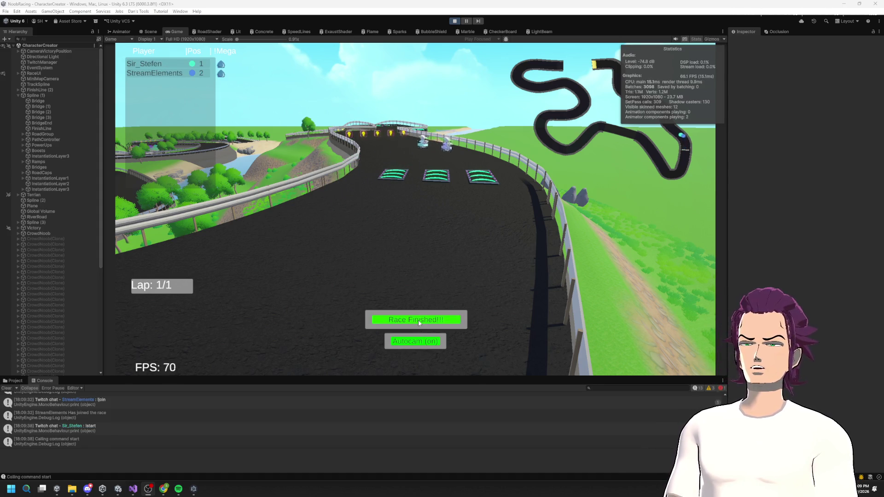
{"action": "left_click", "coordinate": [420, 322]}
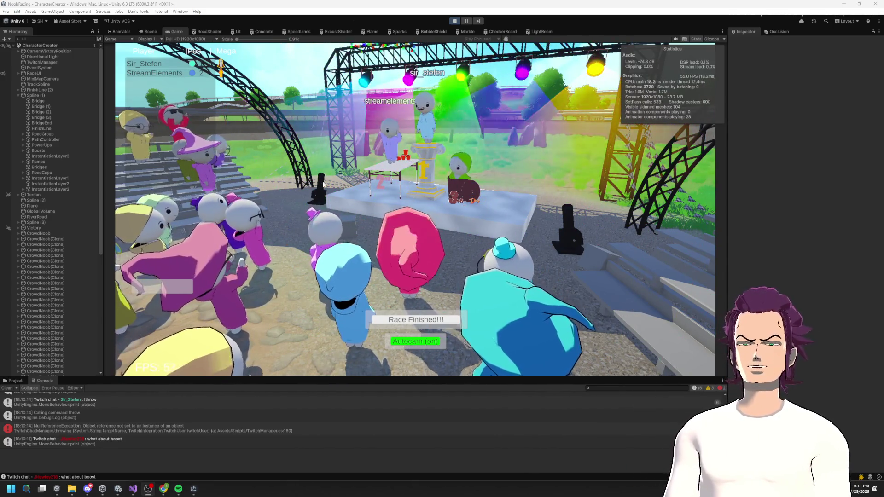
{"action": "left_click", "coordinate": [150, 32]}
{"action": "mouse_move", "coordinate": [394, 111]}
{"action": "left_mouse_down"}
{"action": "mouse_move", "coordinate": [430, 139]}
{"action": "mouse_move", "coordinate": [505, 143]}
{"action": "mouse_move", "coordinate": [541, 130]}
{"action": "mouse_move", "coordinate": [582, 146]}
{"action": "mouse_move", "coordinate": [744, 165]}
{"action": "left_mouse_up"}
{"action": "mouse_move", "coordinate": [523, 187]}
{"action": "left_mouse_down"}
{"action": "mouse_move", "coordinate": [576, 191]}
{"action": "mouse_move", "coordinate": [593, 211]}
{"action": "mouse_move", "coordinate": [616, 165]}
{"action": "left_mouse_up"}
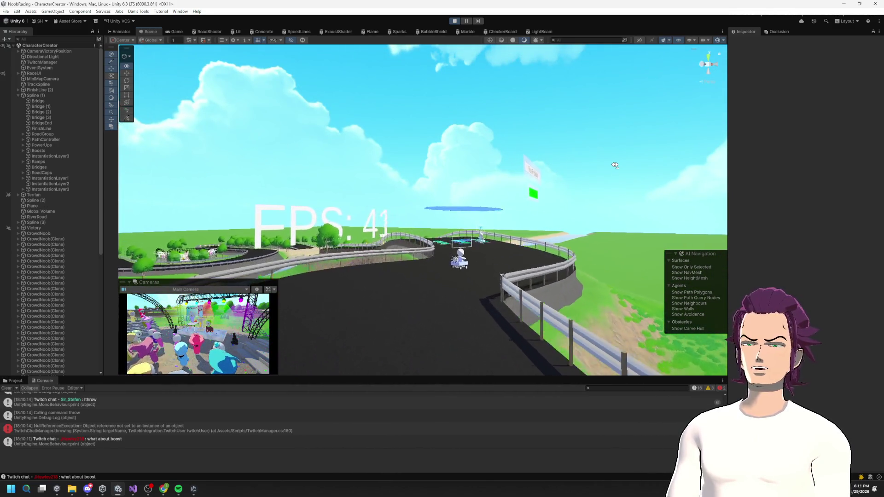
{"action": "mouse_move", "coordinate": [616, 165]}
{"action": "left_mouse_down"}
{"action": "mouse_move", "coordinate": [606, 176]}
{"action": "mouse_move", "coordinate": [552, 178]}
{"action": "left_mouse_up"}
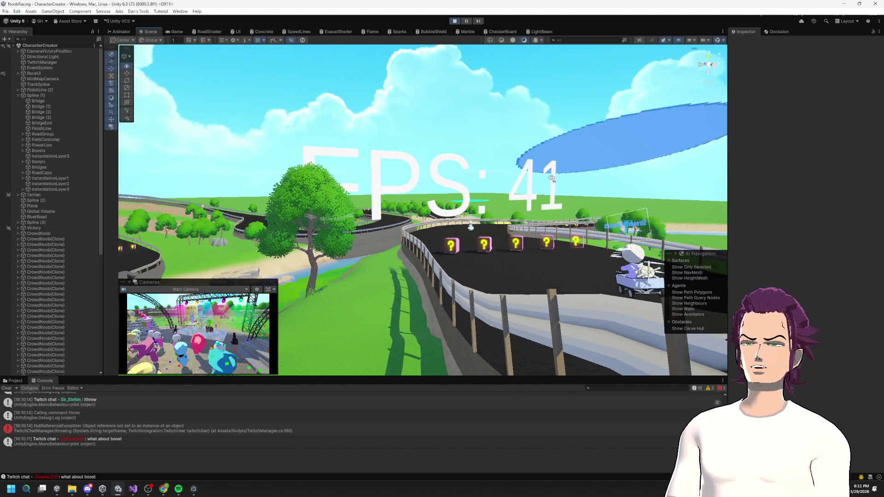
{"action": "left_click", "coordinate": [174, 32]}
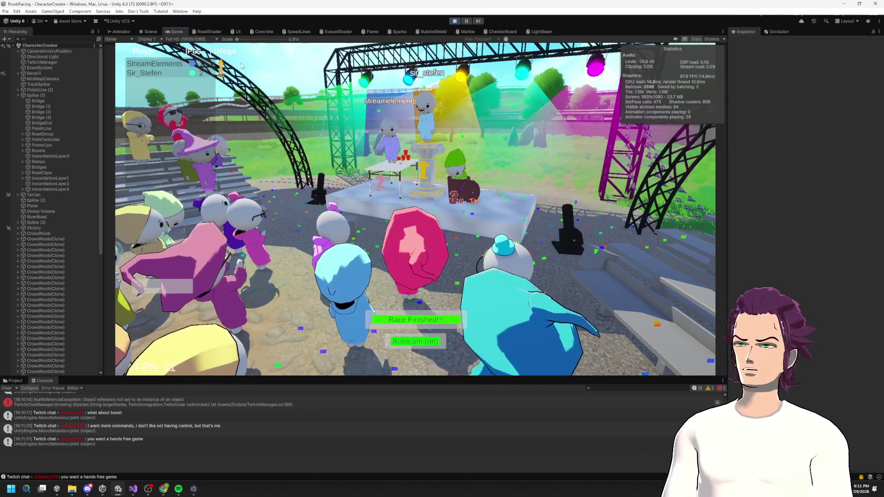
{"action": "key", "text": "super"}
- Launch Paint, draw a tall rounded-rectangle card and handwrite a sample player name
{"action": "type", "text": "paint"}
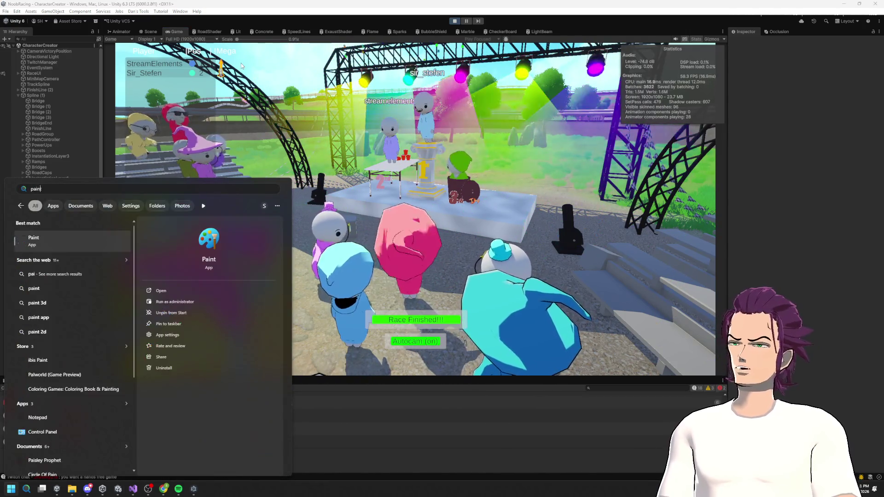
{"action": "key", "text": "Return"}
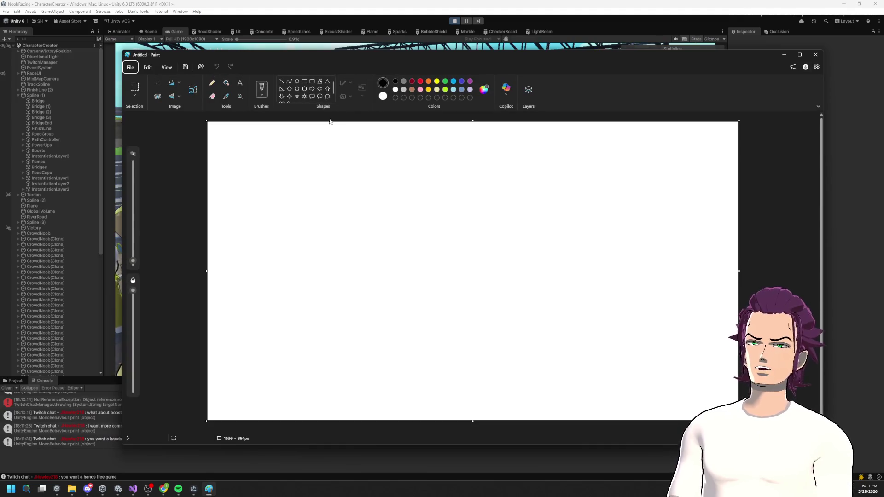
{"action": "mouse_move", "coordinate": [275, 154]}
{"action": "left_mouse_down"}
{"action": "mouse_move", "coordinate": [392, 282]}
{"action": "mouse_move", "coordinate": [412, 369]}
{"action": "left_mouse_up"}
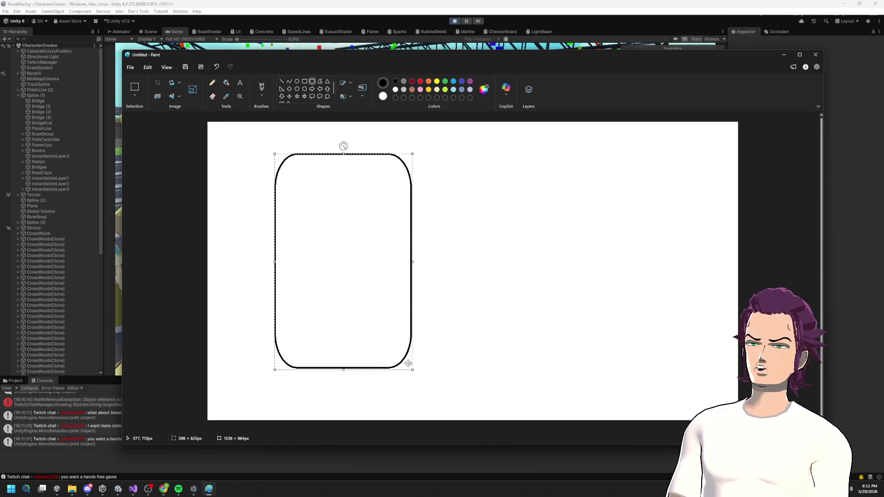
{"action": "left_click", "coordinate": [211, 82]}
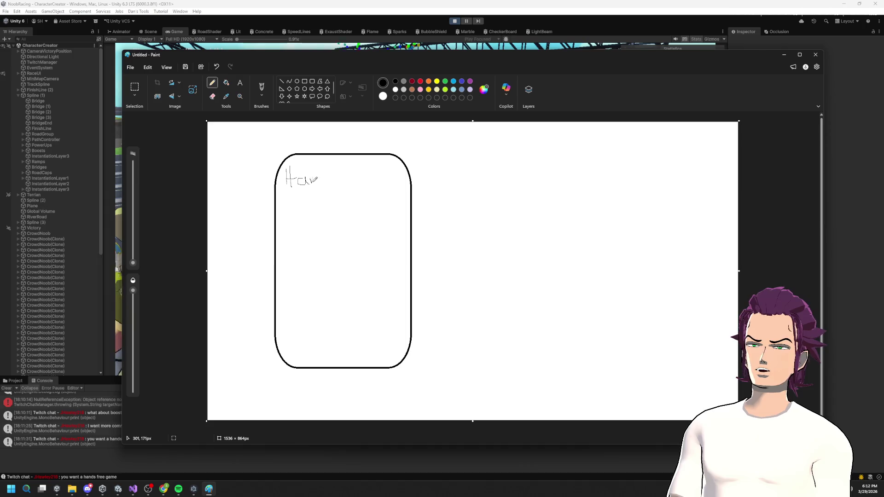
{"action": "left_click_drag", "start_coordinate": [328, 180], "coordinate": [339, 196]}
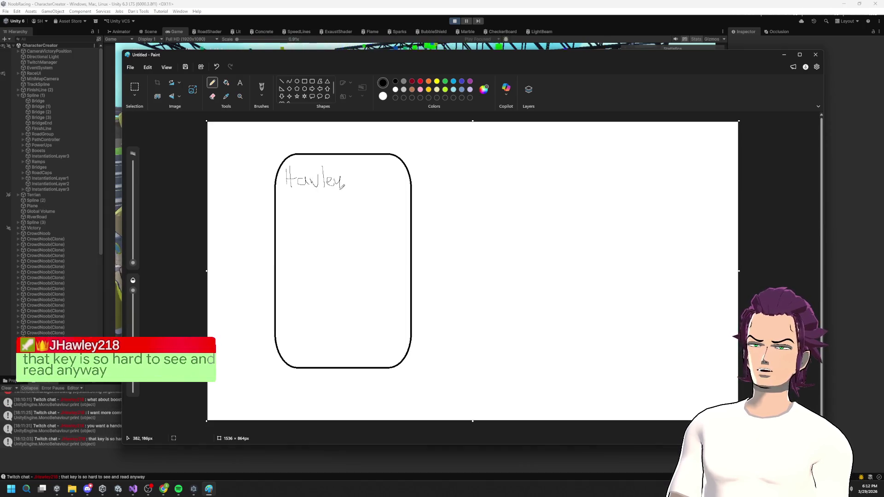
- Draw a thicker red ability icon beside the card
{"action": "left_click", "coordinate": [412, 81]}
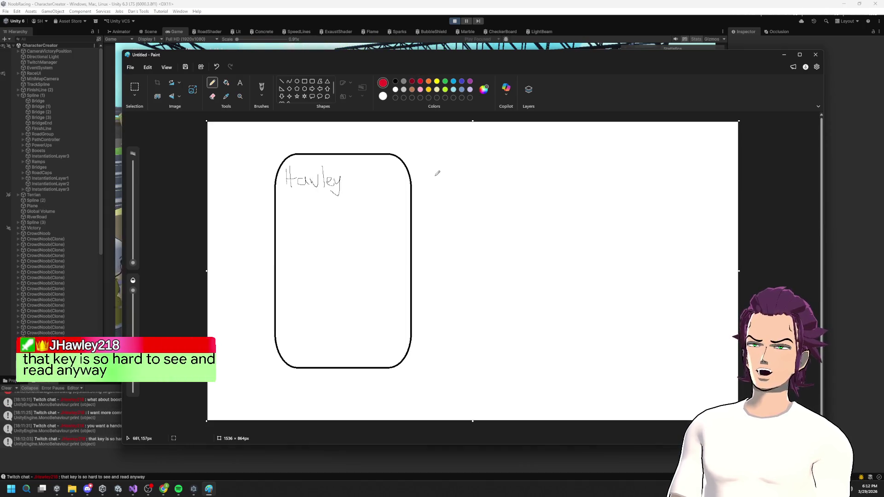
{"action": "left_click_drag", "start_coordinate": [420, 185], "coordinate": [426, 172]}
{"action": "key", "text": "ctrl+z"}
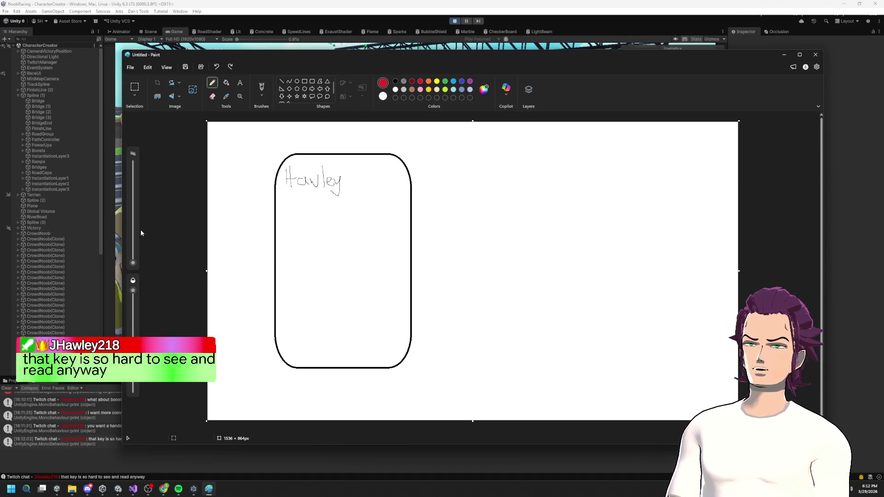
{"action": "left_click_drag", "start_coordinate": [133, 263], "coordinate": [135, 257]}
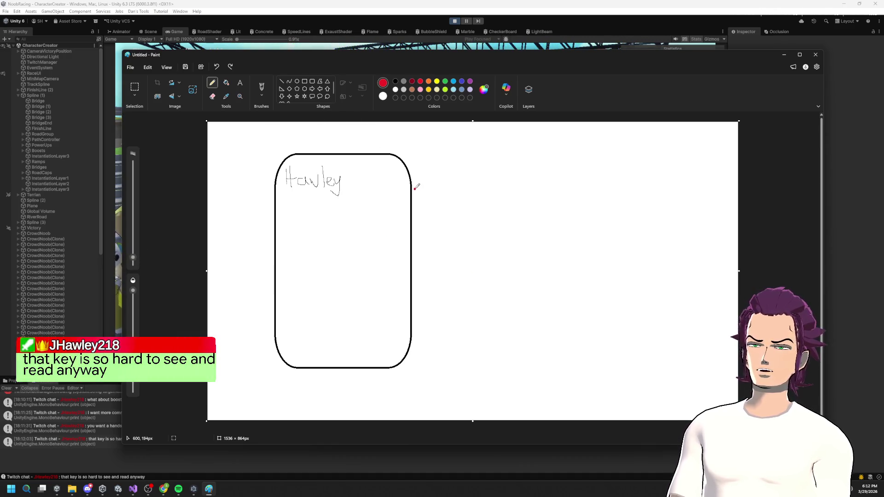
{"action": "left_click_drag", "start_coordinate": [437, 165], "coordinate": [421, 192]}
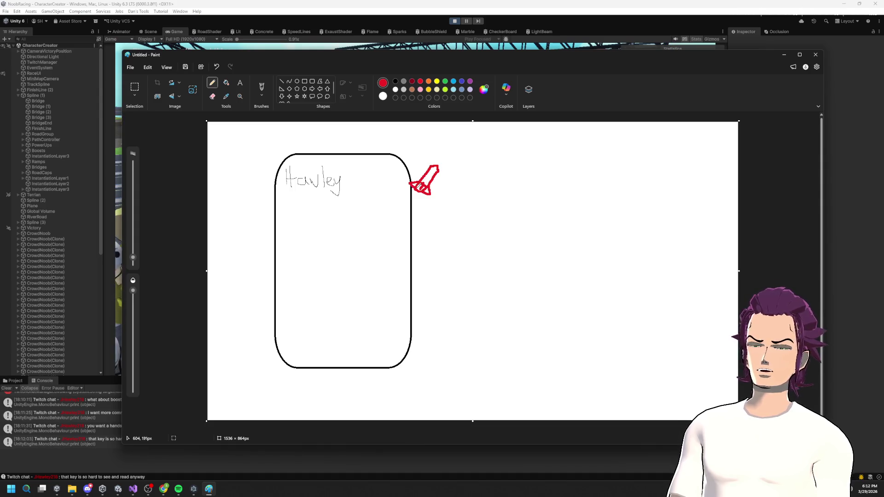
{"action": "mouse_move", "coordinate": [411, 60]}
{"action": "left_mouse_down"}
{"action": "mouse_move", "coordinate": [457, 176]}
{"action": "mouse_move", "coordinate": [432, 82]}
{"action": "left_mouse_up"}
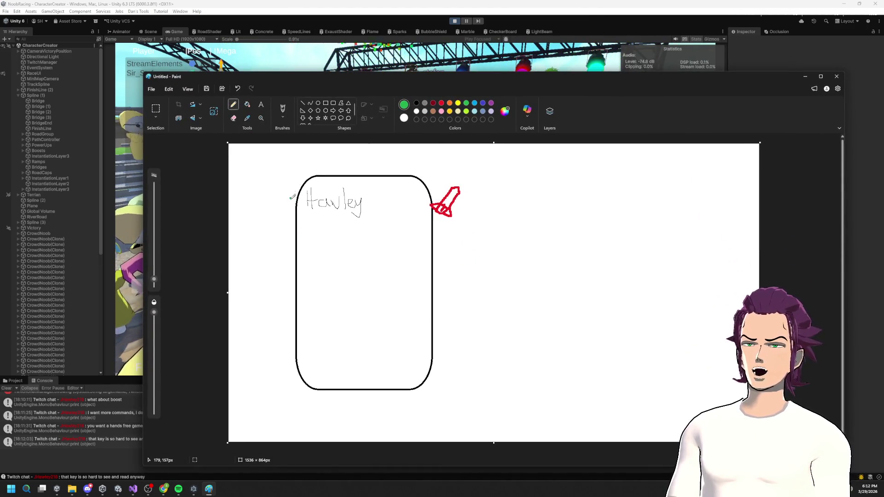
- Try green position marks and a blue minimap dot, undo them, and add a blue stroke
{"action": "left_click_drag", "start_coordinate": [289, 197], "coordinate": [290, 208]}
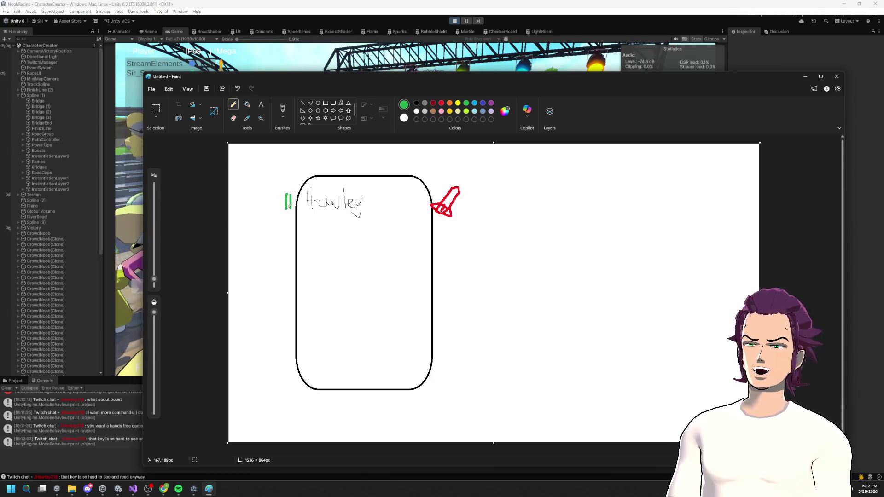
{"action": "left_click_drag", "start_coordinate": [281, 195], "coordinate": [276, 210]}
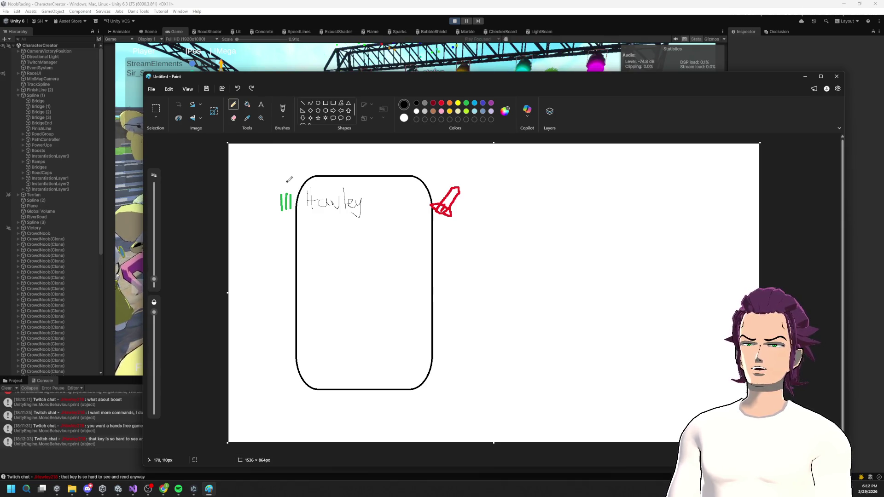
{"action": "key", "text": "ctrl+z"}
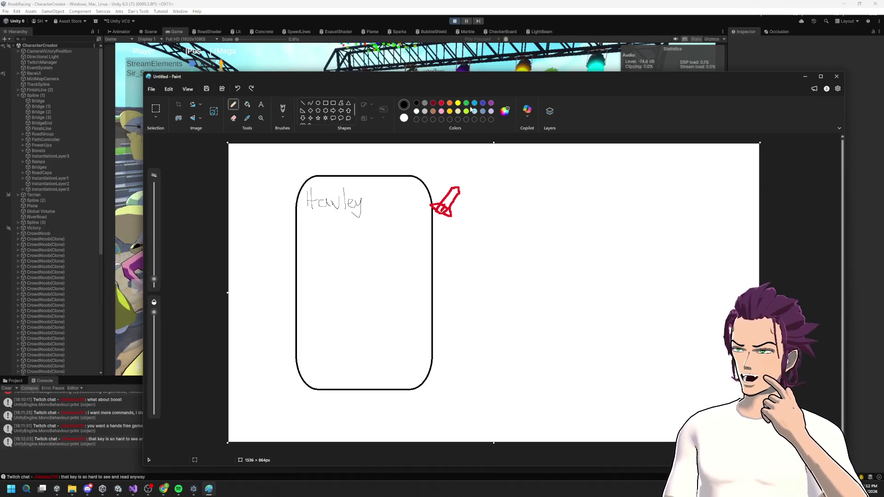
{"action": "left_click", "coordinate": [292, 202]}
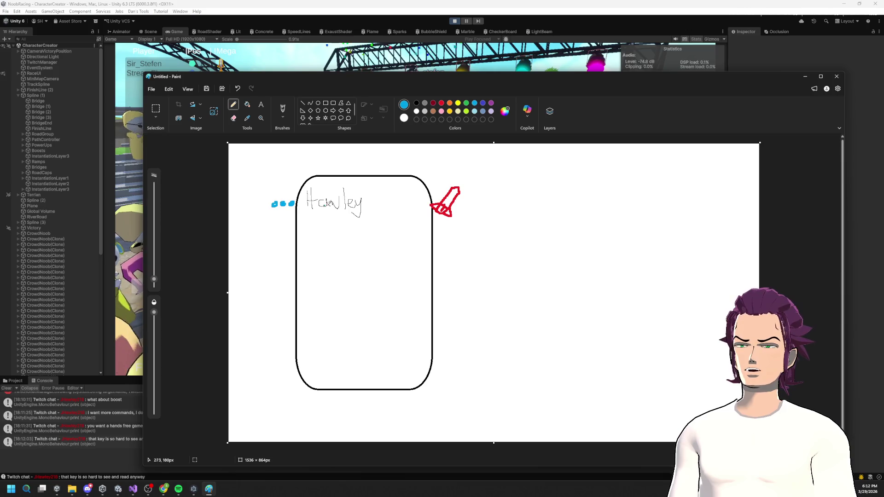
{"action": "key", "text": "ctrl+z"}
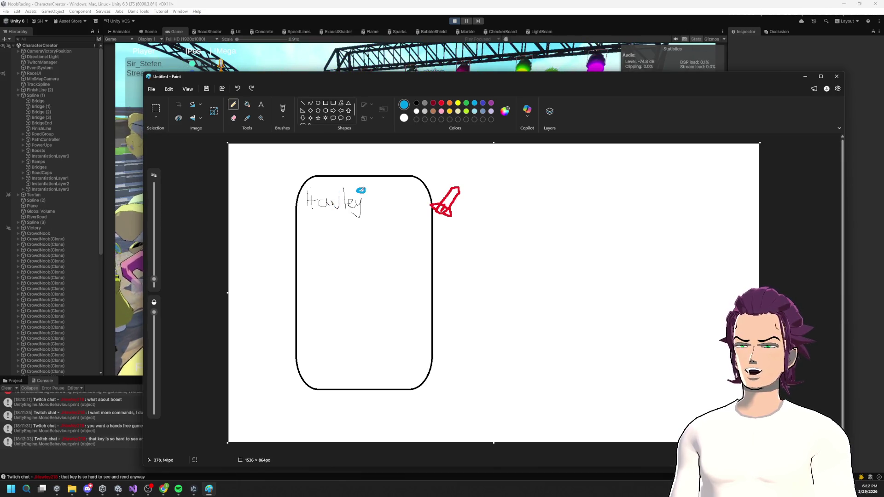
{"action": "key", "text": "ctrl+z"}
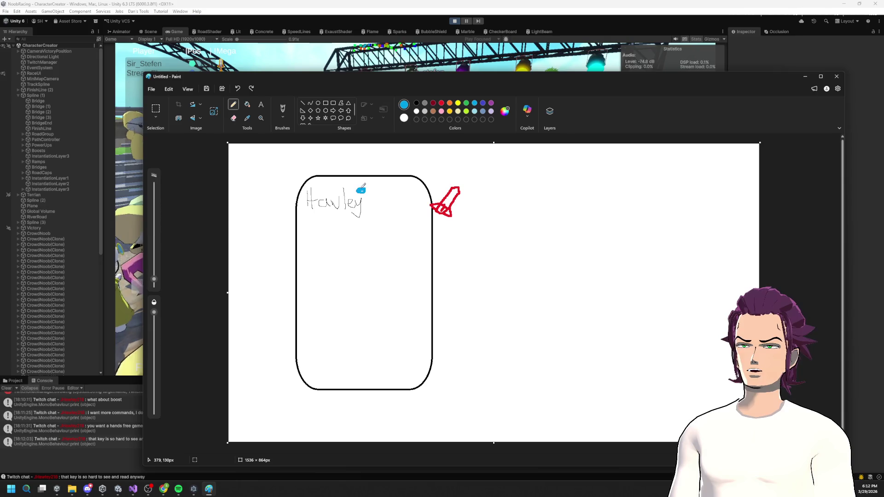
{"action": "left_click_drag", "start_coordinate": [361, 186], "coordinate": [361, 186]}
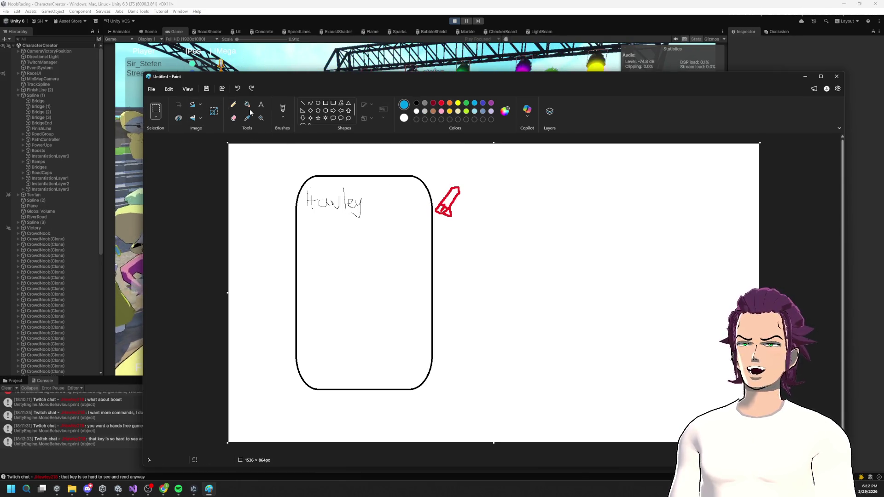
{"action": "left_click", "coordinate": [234, 106]}
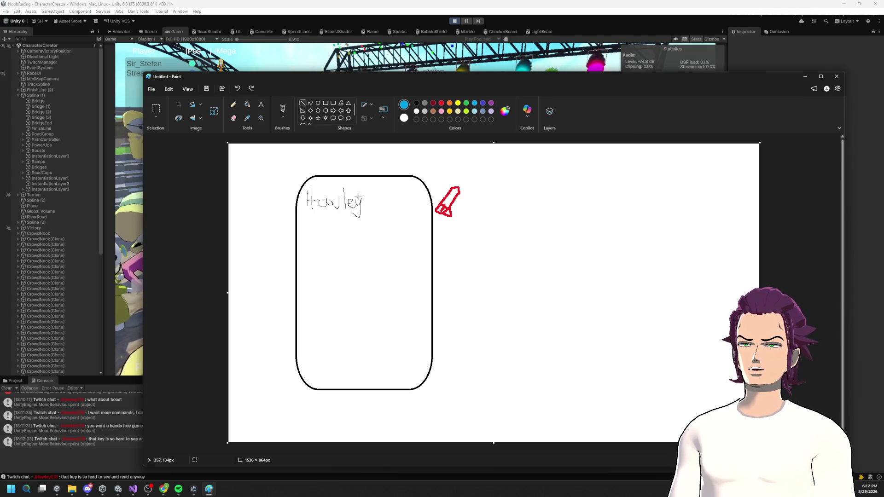
{"action": "left_click_drag", "start_coordinate": [364, 184], "coordinate": [364, 192]}
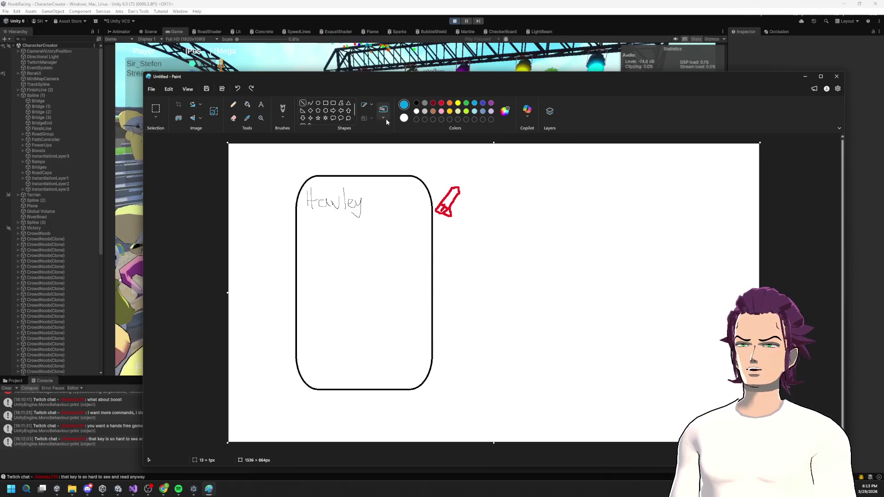
- Move the Paint window and place the Imgur mockup beside the sketch
{"action": "mouse_move", "coordinate": [405, 77]}
{"action": "left_mouse_down"}
{"action": "mouse_move", "coordinate": [414, 75]}
{"action": "mouse_move", "coordinate": [443, 176]}
{"action": "mouse_move", "coordinate": [429, 119]}
{"action": "mouse_move", "coordinate": [439, 131]}
{"action": "left_mouse_up"}
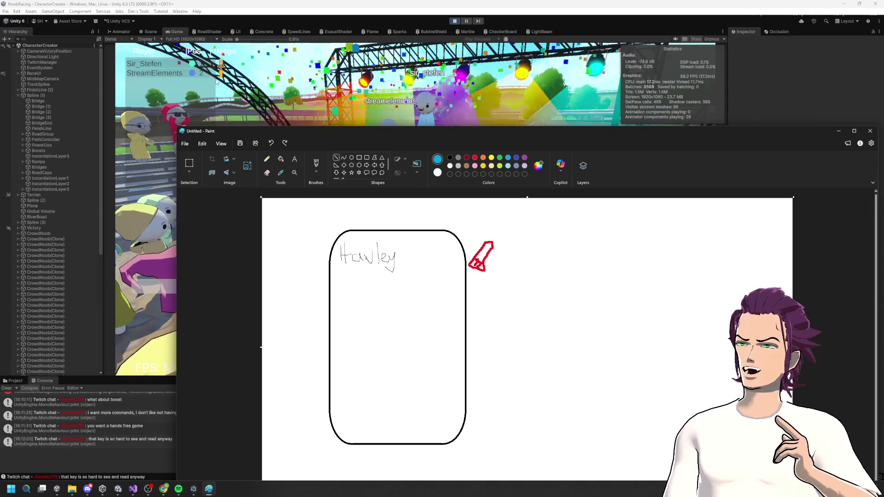
{"action": "mouse_move", "coordinate": [350, 133]}
{"action": "left_mouse_down"}
{"action": "mouse_move", "coordinate": [473, 204]}
{"action": "mouse_move", "coordinate": [397, 106]}
{"action": "mouse_move", "coordinate": [456, 131]}
{"action": "mouse_move", "coordinate": [482, 169]}
{"action": "left_mouse_up"}
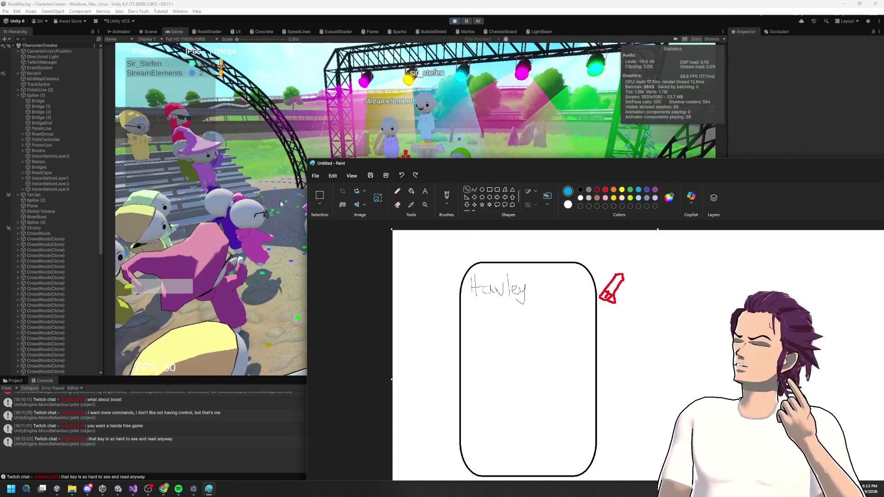
{"action": "mouse_move", "coordinate": [491, 179]}
{"action": "left_mouse_down"}
{"action": "mouse_move", "coordinate": [411, 123]}
{"action": "mouse_move", "coordinate": [417, 105]}
{"action": "mouse_move", "coordinate": [433, 111]}
{"action": "mouse_move", "coordinate": [422, 96]}
{"action": "left_mouse_up"}
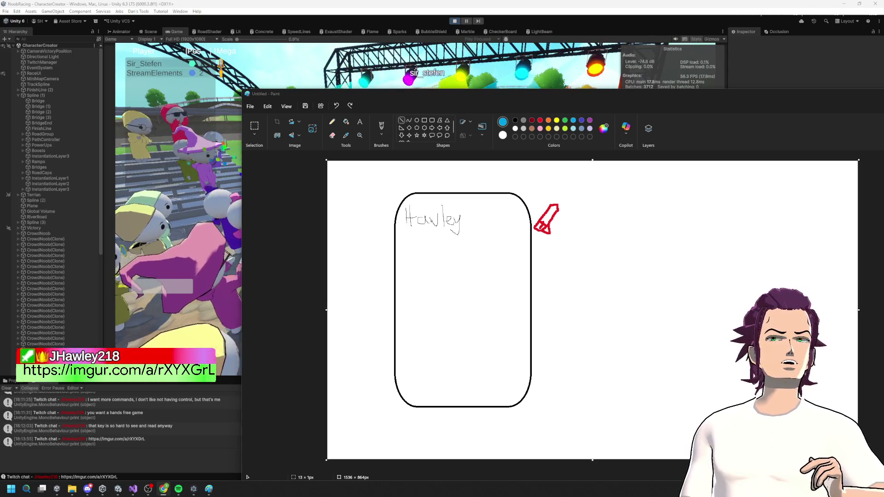
{"action": "mouse_move", "coordinate": [265, 139]}
{"action": "left_mouse_down"}
{"action": "mouse_move", "coordinate": [740, 109]}
{"action": "mouse_move", "coordinate": [678, 125]}
{"action": "mouse_move", "coordinate": [736, 123]}
{"action": "left_mouse_up"}
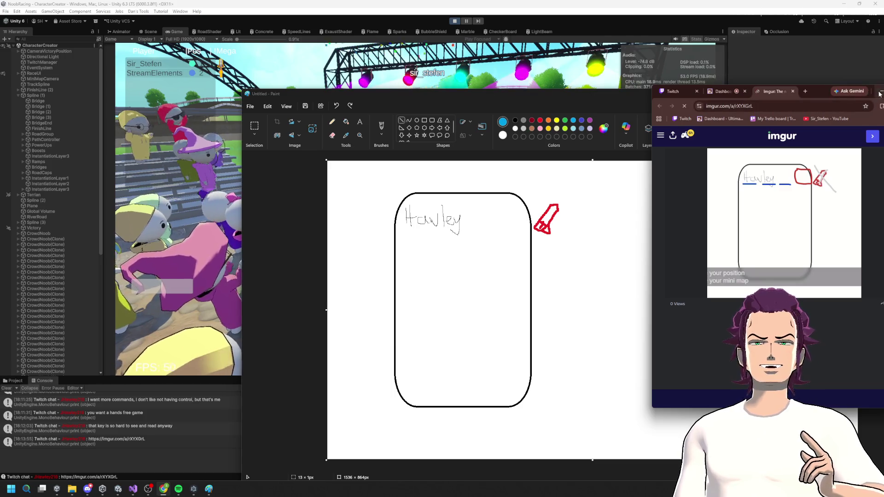
- Move the Imgur mockup over the sketch, minimize it, and draw a blue boost bar
{"action": "left_click_drag", "start_coordinate": [820, 95], "coordinate": [514, 108]}
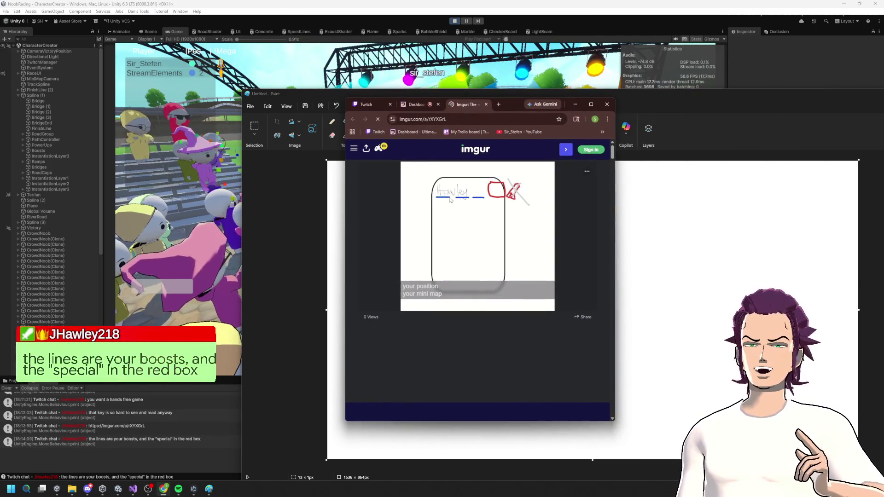
{"action": "left_click", "coordinate": [574, 104]}
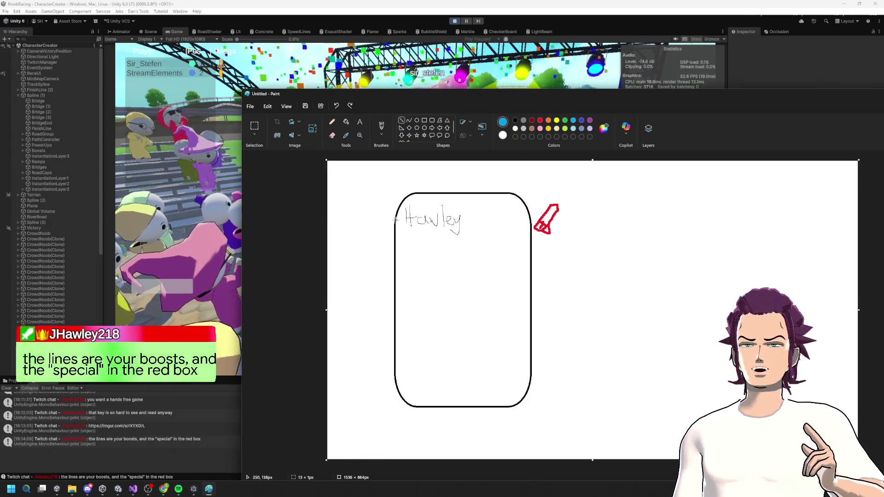
{"action": "left_click_drag", "start_coordinate": [405, 229], "coordinate": [416, 230]}
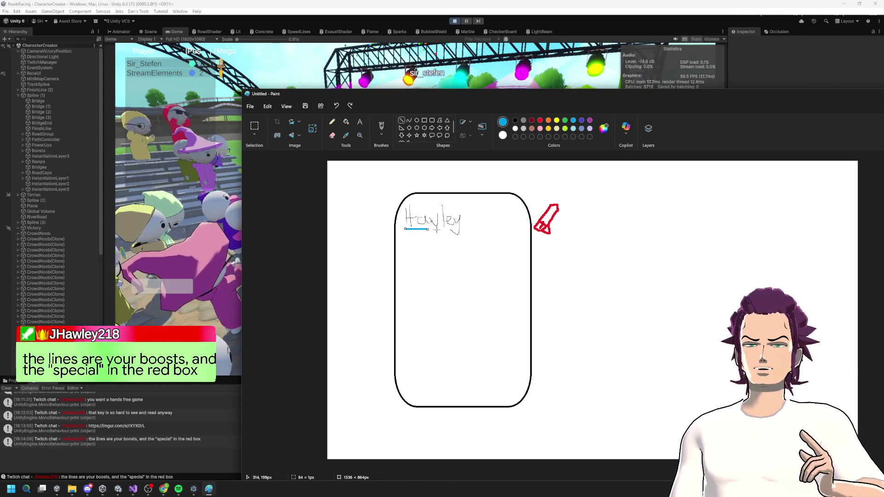
- Add a second blue and a grey boost bar, shrink the red icon, then discard the sketch
{"action": "left_click_drag", "start_coordinate": [439, 230], "coordinate": [463, 229]}
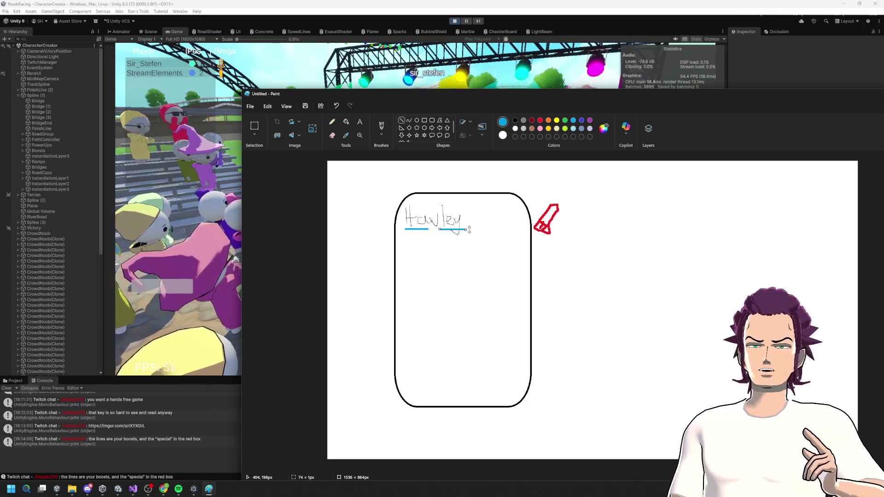
{"action": "left_click", "coordinate": [523, 121]}
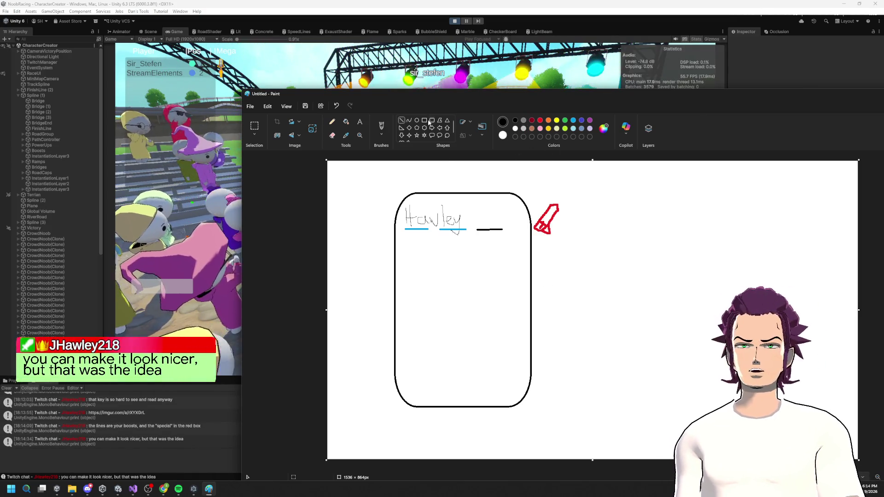
{"action": "mouse_move", "coordinate": [583, 241]}
{"action": "left_mouse_down"}
{"action": "mouse_move", "coordinate": [532, 195]}
{"action": "mouse_move", "coordinate": [518, 223]}
{"action": "mouse_move", "coordinate": [499, 220]}
{"action": "left_mouse_up"}
{"action": "left_click_drag", "start_coordinate": [528, 191], "coordinate": [497, 213]}
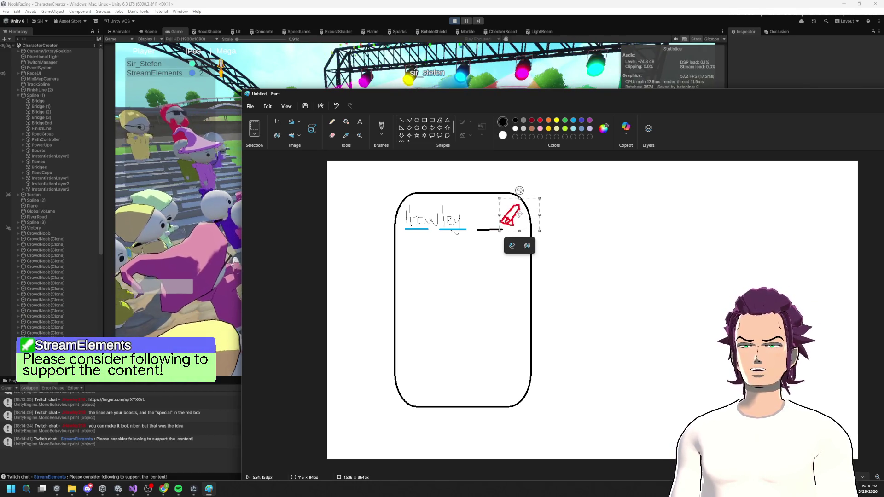
{"action": "left_click", "coordinate": [518, 217]}
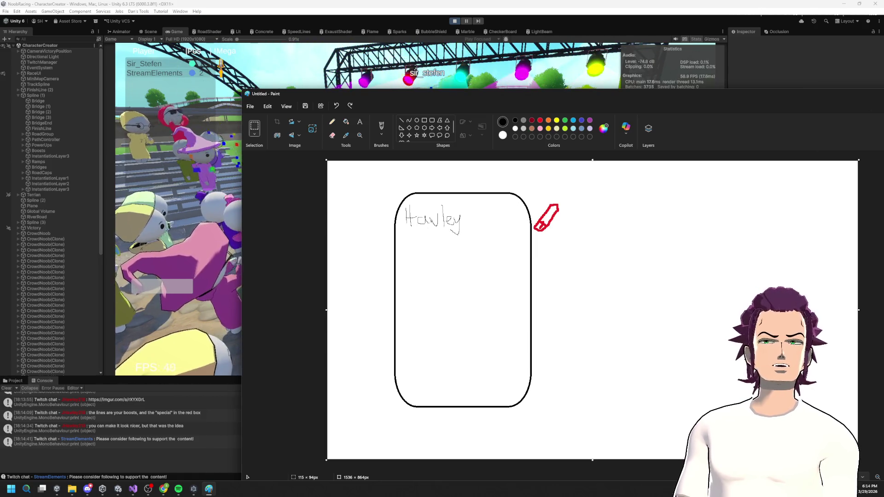
{"action": "key", "text": "ctrl+n"}
{"action": "left_click", "coordinate": [601, 306]}
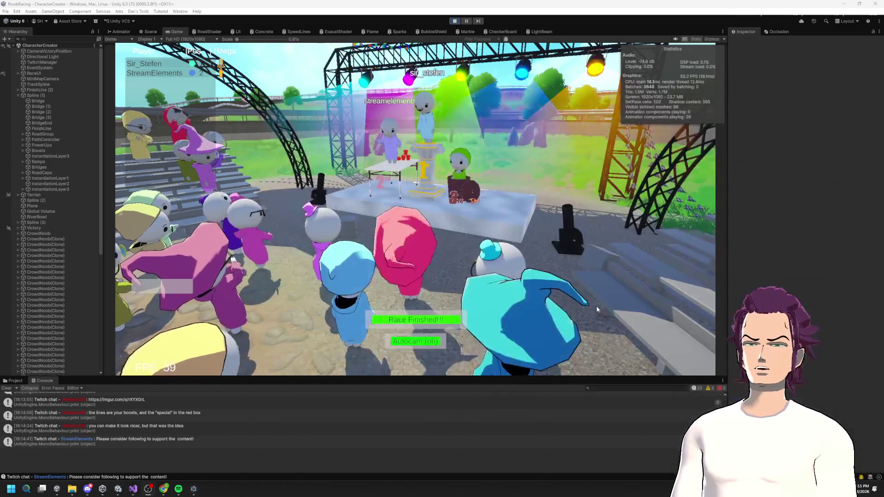
- Stop the game and inspect RaceUI's MiniMapViewPanel, LapDisplay and Scroll View objects
{"action": "key", "text": "ctrl+p"}
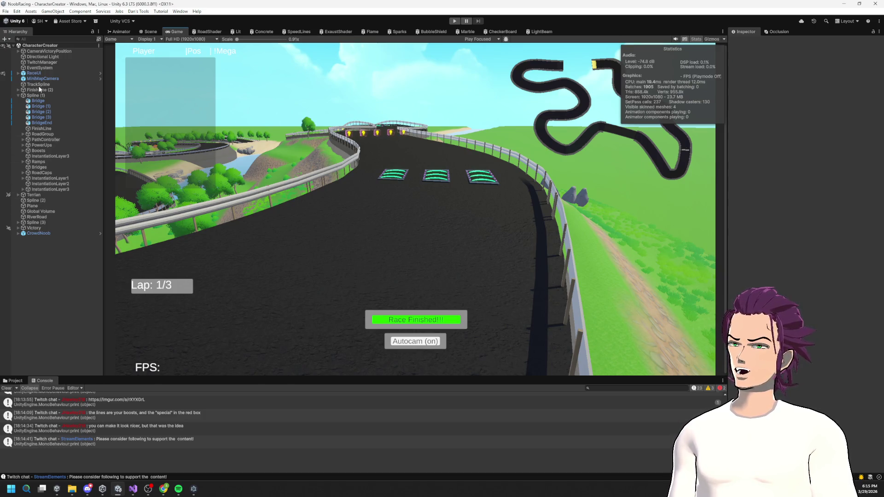
{"action": "left_click", "coordinate": [23, 74]}
{"action": "key", "text": "Right"}
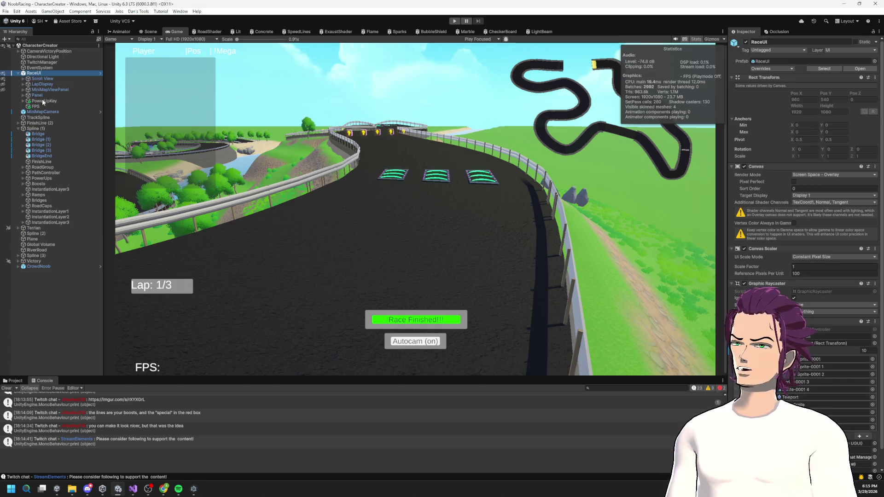
{"action": "left_click", "coordinate": [56, 89]}
{"action": "left_click", "coordinate": [55, 84]}
{"action": "left_click", "coordinate": [25, 79]}
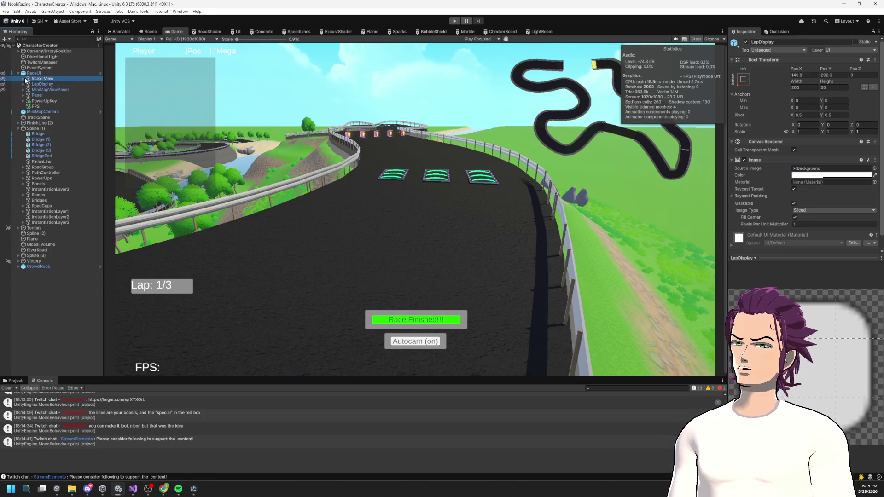
{"action": "scroll", "coordinate": [800, 233], "scroll_direction": "down", "scroll_amount": 5}
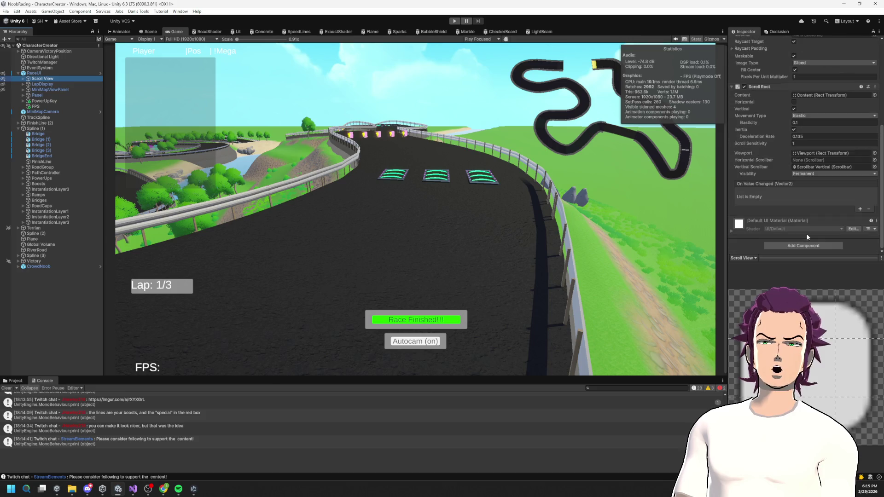
- Expand Scroll View, Viewport and Content to select the leaderboard Button entry
{"action": "left_click", "coordinate": [17, 73]}
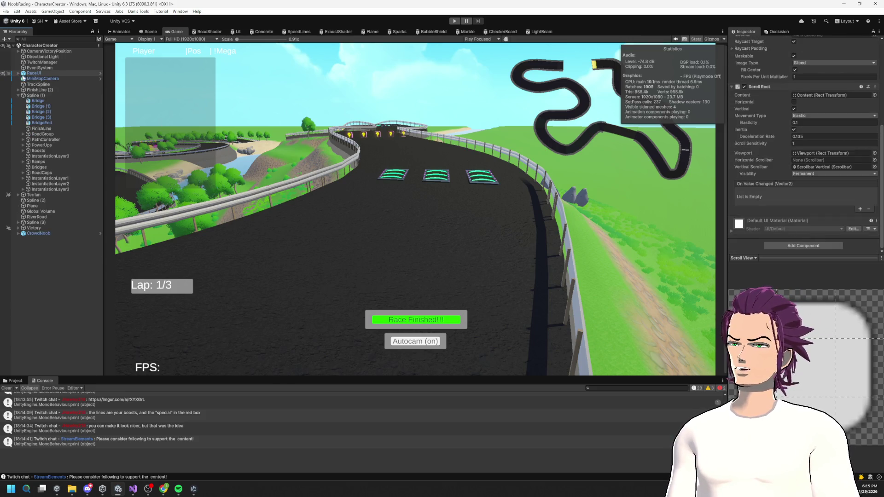
{"action": "left_click", "coordinate": [18, 73]}
{"action": "left_click", "coordinate": [23, 79]}
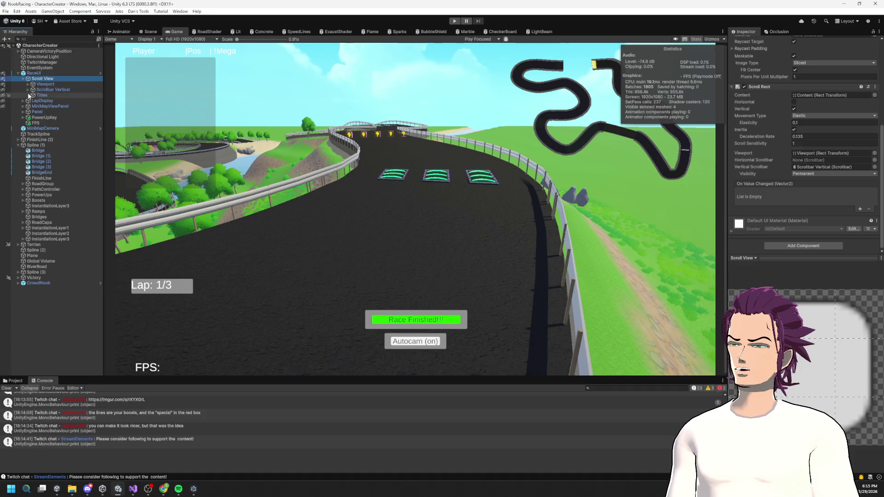
{"action": "left_click", "coordinate": [26, 90]}
{"action": "left_click", "coordinate": [27, 84]}
{"action": "left_click", "coordinate": [34, 88]}
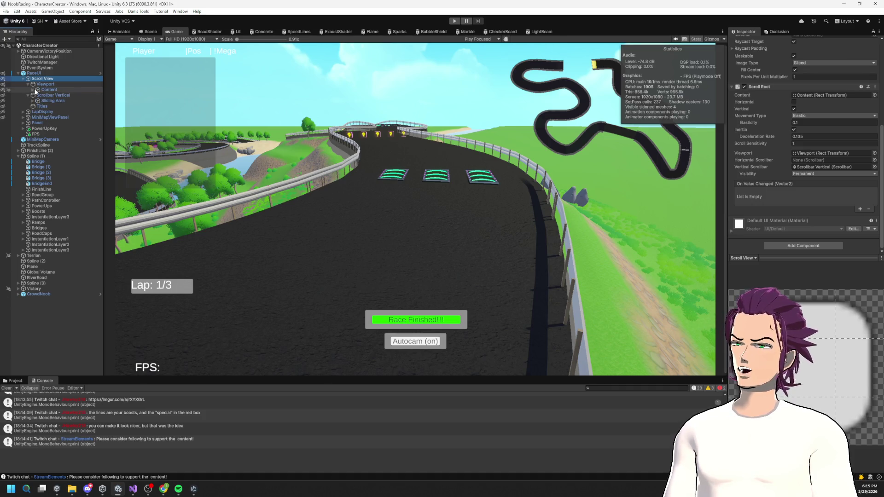
{"action": "left_click", "coordinate": [32, 89]}
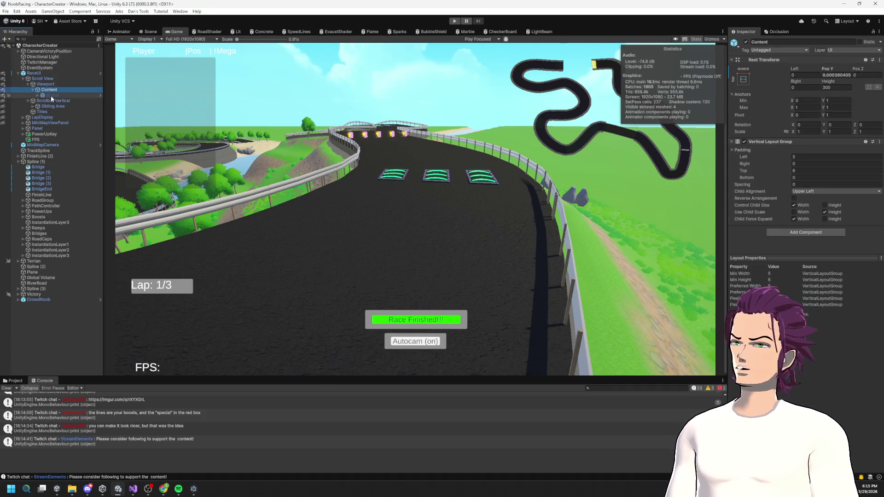
{"action": "left_click", "coordinate": [50, 95]}
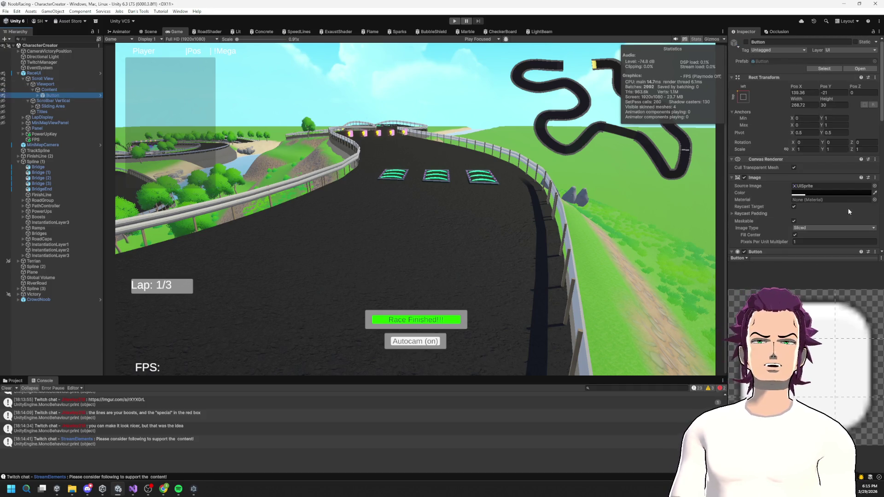
- Toggle the Button object inactive and active again from the Inspector
{"action": "scroll", "coordinate": [833, 211], "scroll_direction": "down", "scroll_amount": 5}
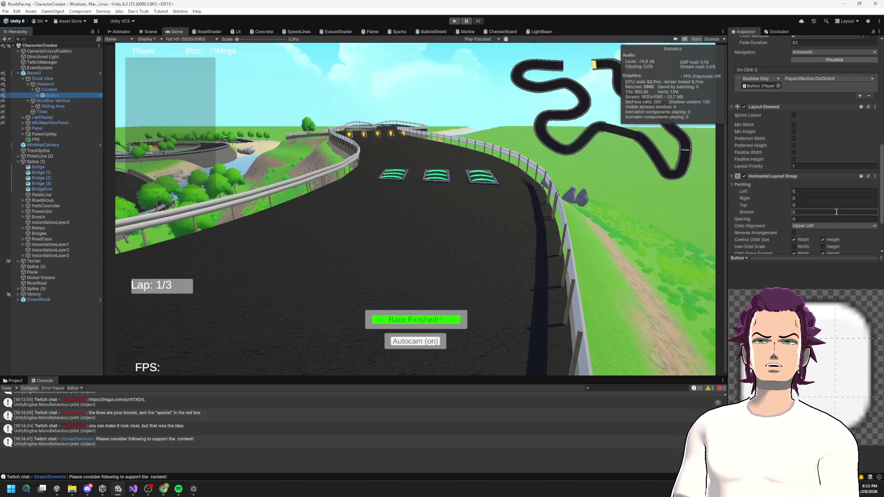
{"action": "scroll", "coordinate": [834, 211], "scroll_direction": "down", "scroll_amount": 3}
{"action": "scroll", "coordinate": [840, 204], "scroll_direction": "up", "scroll_amount": 10}
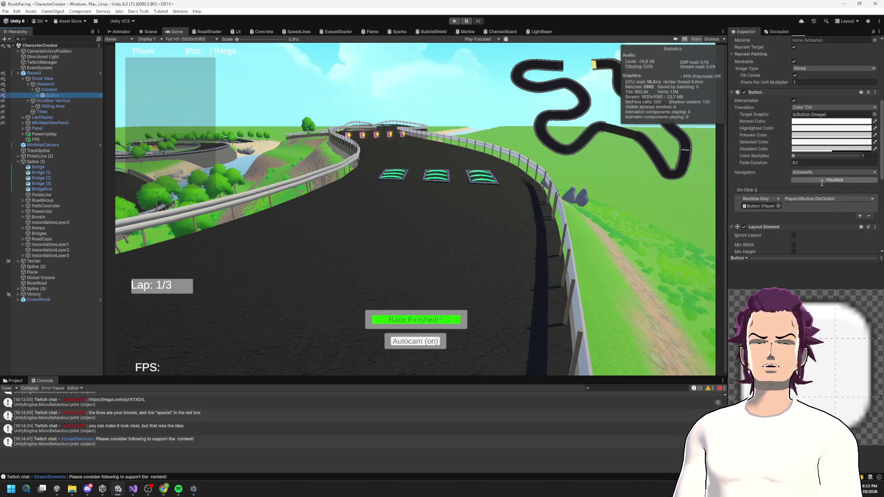
{"action": "left_click", "coordinate": [746, 42]}
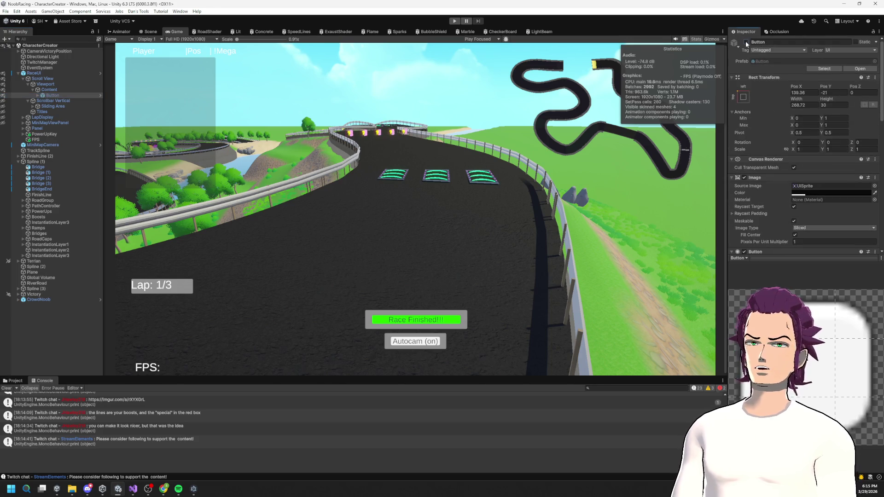
{"action": "left_click", "coordinate": [746, 43]}
{"action": "left_click", "coordinate": [746, 42]}
{"action": "left_click", "coordinate": [746, 42]}
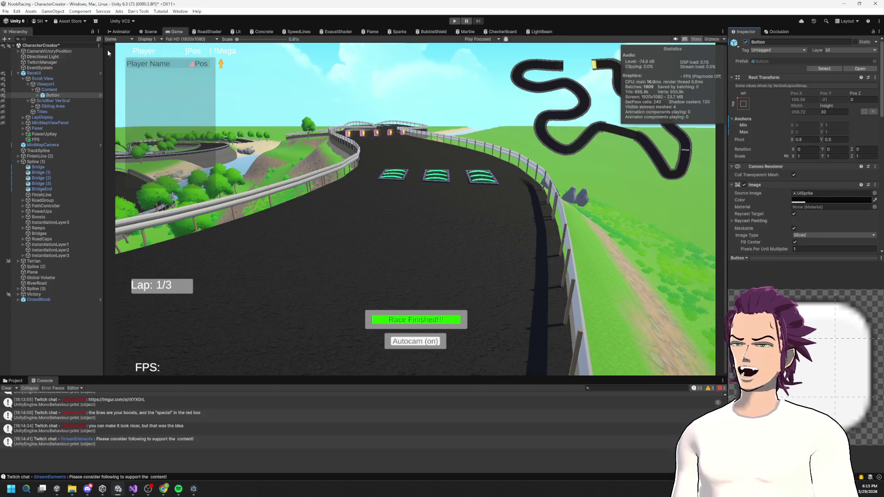
- Expand the Button's children and drag Position ahead of the Name text
{"action": "left_click", "coordinate": [38, 95]}
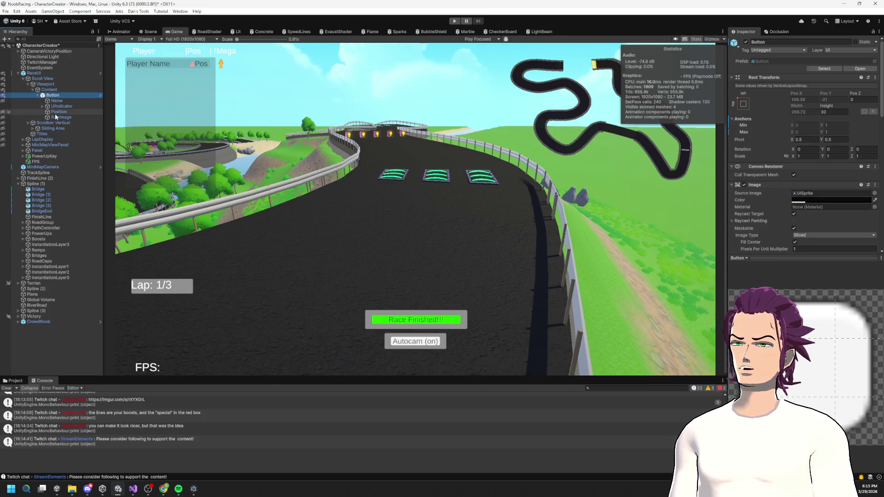
{"action": "scroll", "coordinate": [798, 193], "scroll_direction": "down", "scroll_amount": 8}
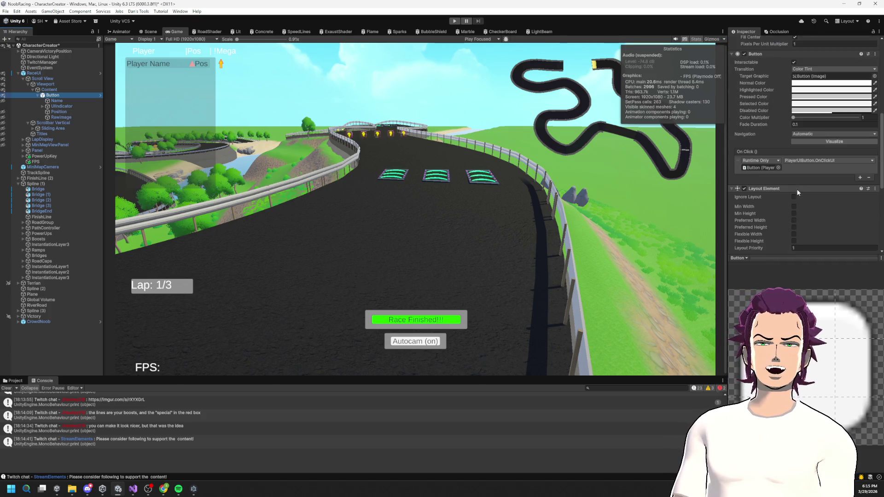
{"action": "scroll", "coordinate": [800, 191], "scroll_direction": "down", "scroll_amount": 8}
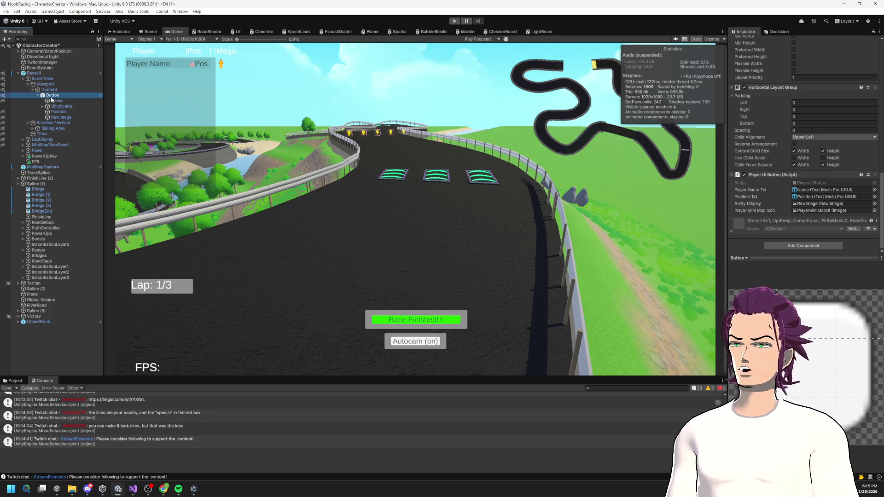
{"action": "left_click_drag", "start_coordinate": [64, 113], "coordinate": [63, 101]}
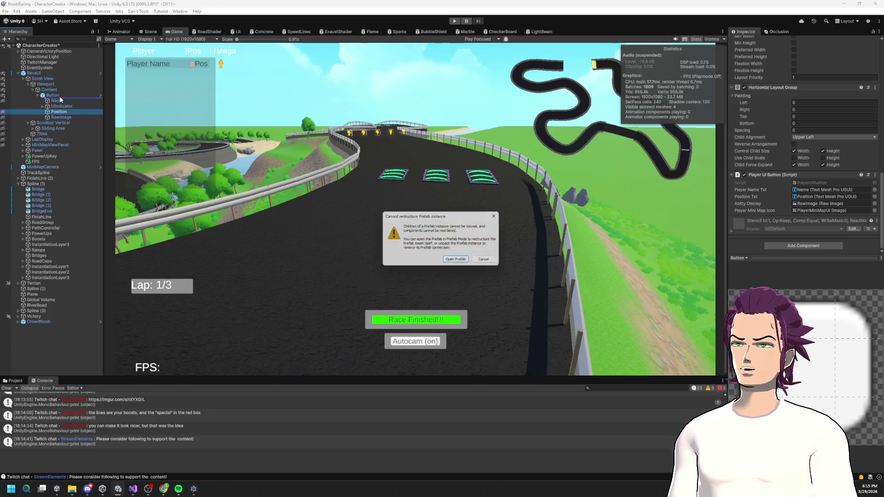
- Open the Button prefab, frame it with F, and make Position its first child
{"action": "left_click", "coordinate": [457, 261]}
{"action": "left_click", "coordinate": [48, 71]}
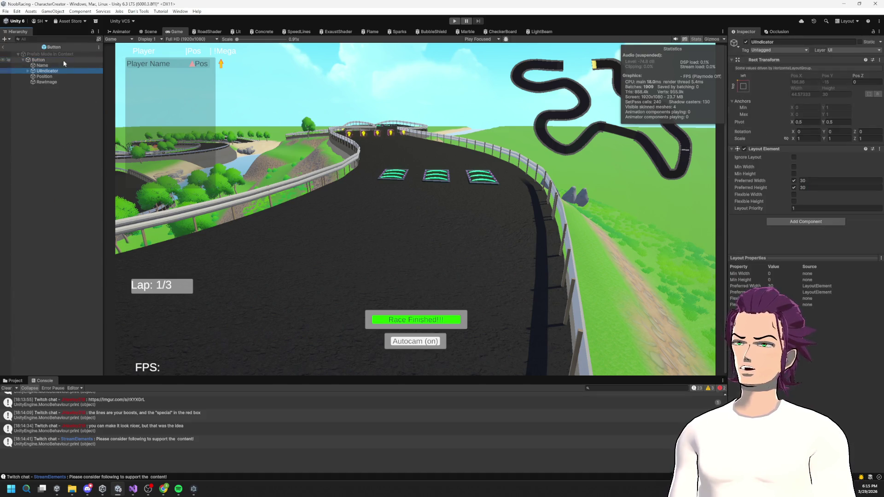
{"action": "left_click", "coordinate": [46, 54]}
{"action": "left_click", "coordinate": [150, 31]}
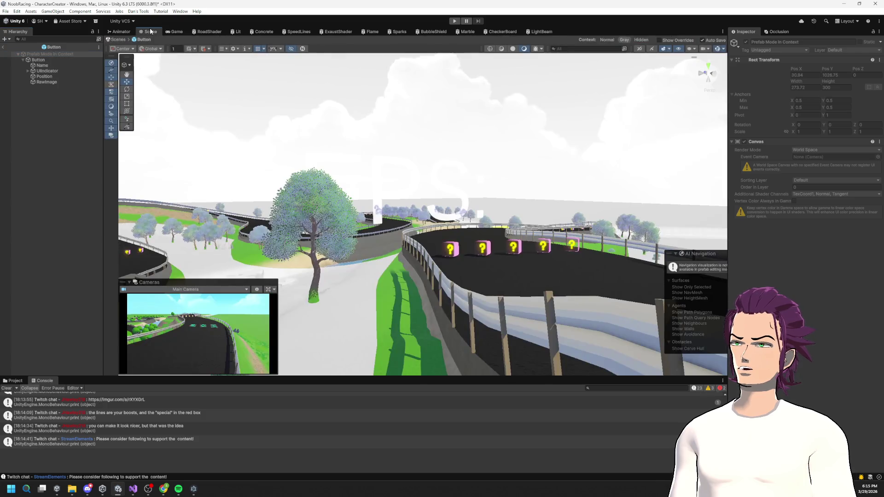
{"action": "key", "text": "f"}
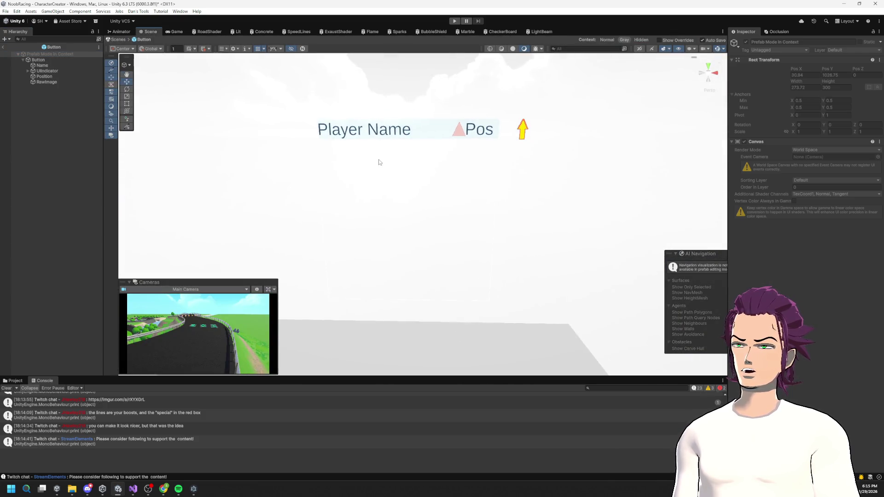
{"action": "left_click_drag", "start_coordinate": [46, 77], "coordinate": [54, 63]}
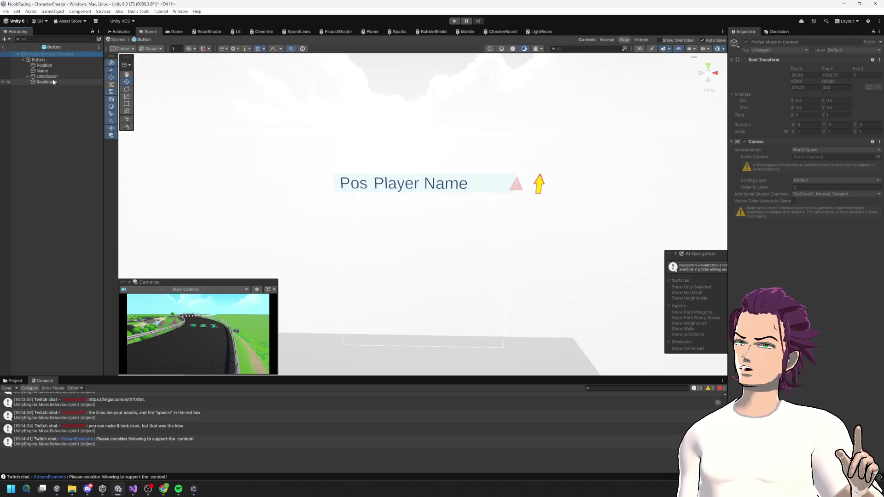
- Inspect RawImage, UIIndicator and PlayerMiniMapUI, then move UIIndicator to the top under Button
{"action": "left_click", "coordinate": [56, 82]}
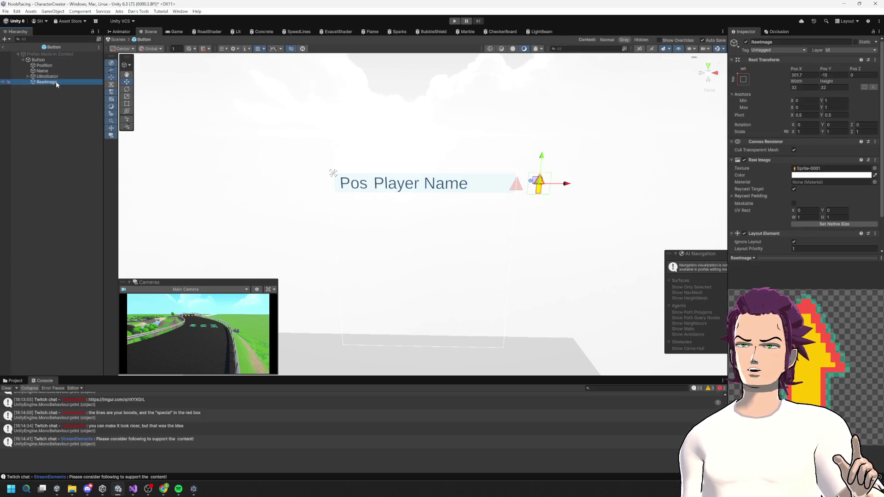
{"action": "left_click", "coordinate": [54, 77]}
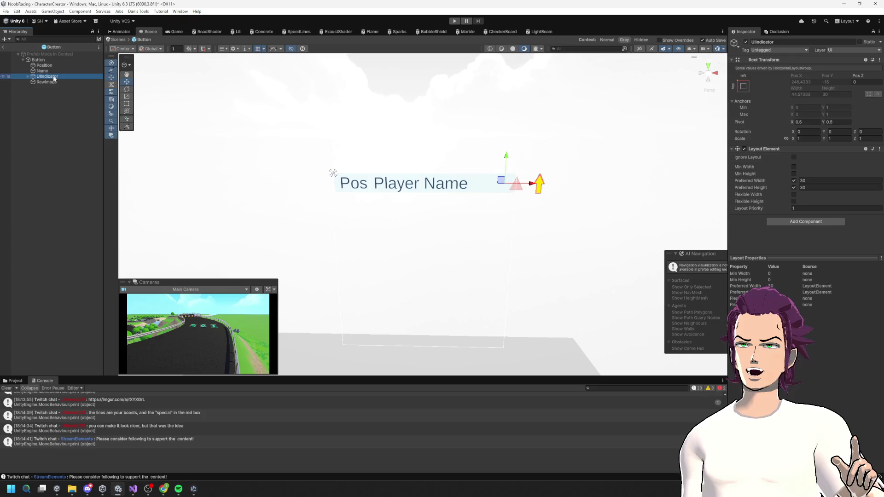
{"action": "mouse_move", "coordinate": [514, 200]}
{"action": "left_mouse_down"}
{"action": "mouse_move", "coordinate": [498, 131]}
{"action": "mouse_move", "coordinate": [509, 157]}
{"action": "left_mouse_up"}
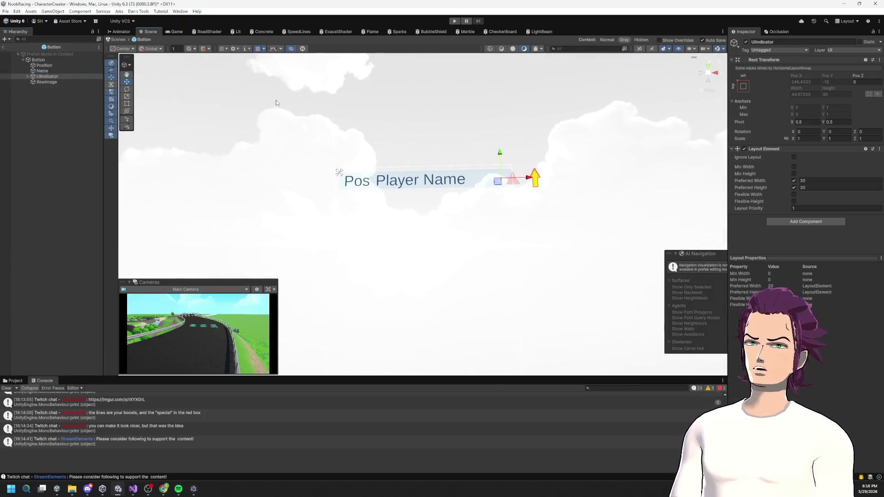
{"action": "left_click", "coordinate": [28, 77]}
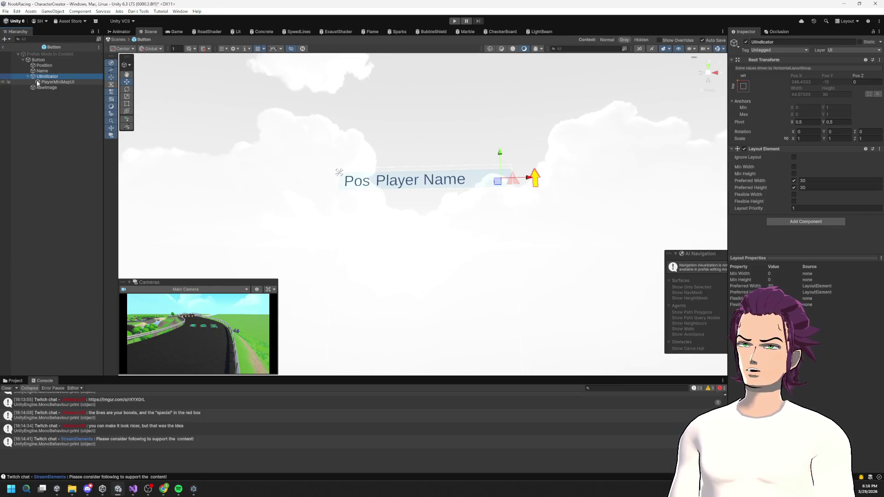
{"action": "left_click", "coordinate": [40, 82]}
{"action": "left_click", "coordinate": [55, 77]}
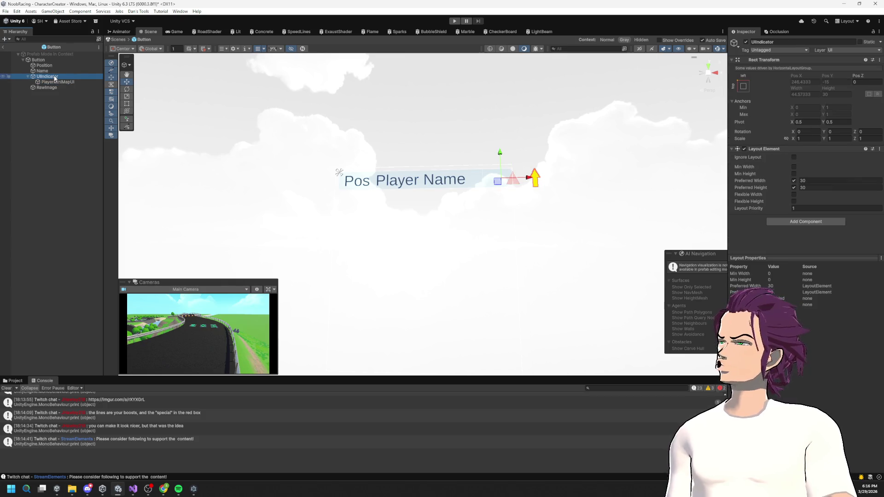
{"action": "left_click", "coordinate": [51, 82]}
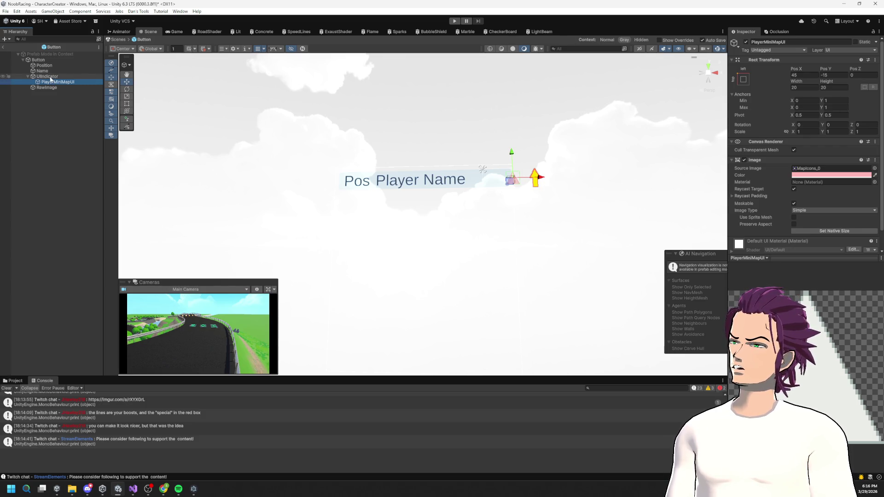
{"action": "left_click", "coordinate": [54, 77]}
{"action": "left_click_drag", "start_coordinate": [54, 77], "coordinate": [54, 65]}
- Orbit around the button and check the Name and Position text objects
{"action": "left_click_drag", "start_coordinate": [382, 126], "coordinate": [412, 146]}
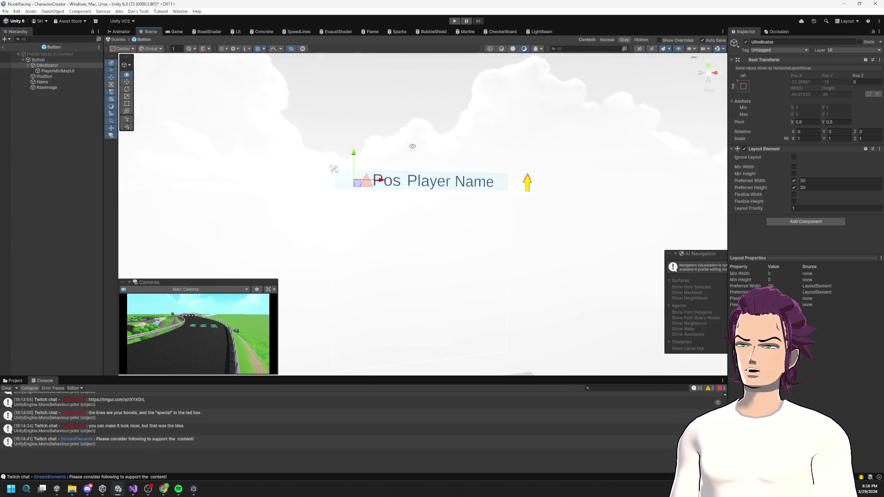
{"action": "left_click", "coordinate": [55, 82]}
{"action": "left_click", "coordinate": [60, 77]}
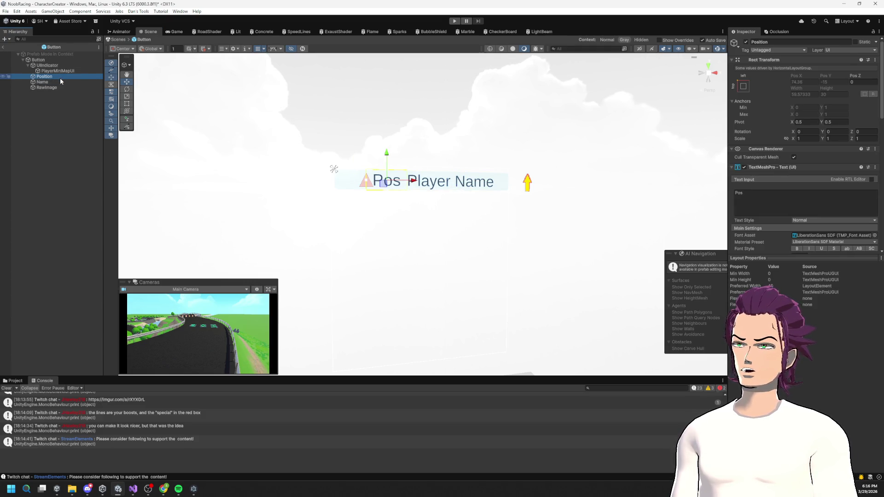
{"action": "left_click", "coordinate": [60, 87]}
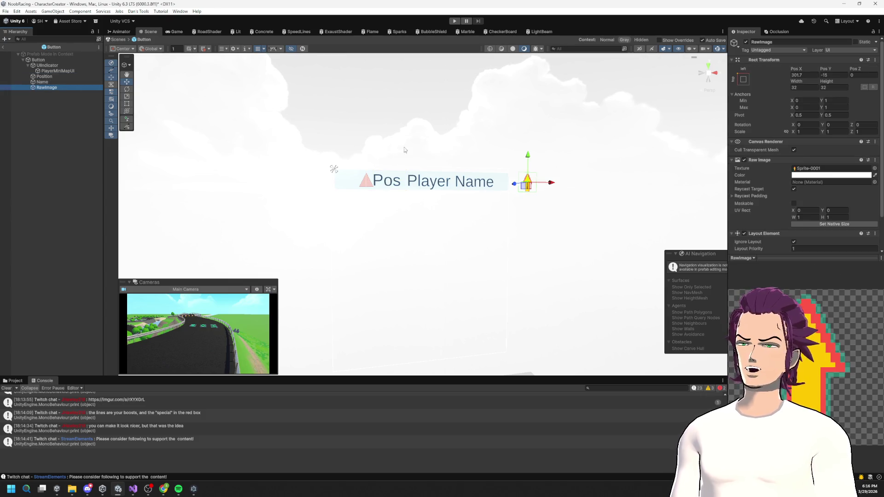
{"action": "left_click_drag", "start_coordinate": [515, 193], "coordinate": [523, 187]}
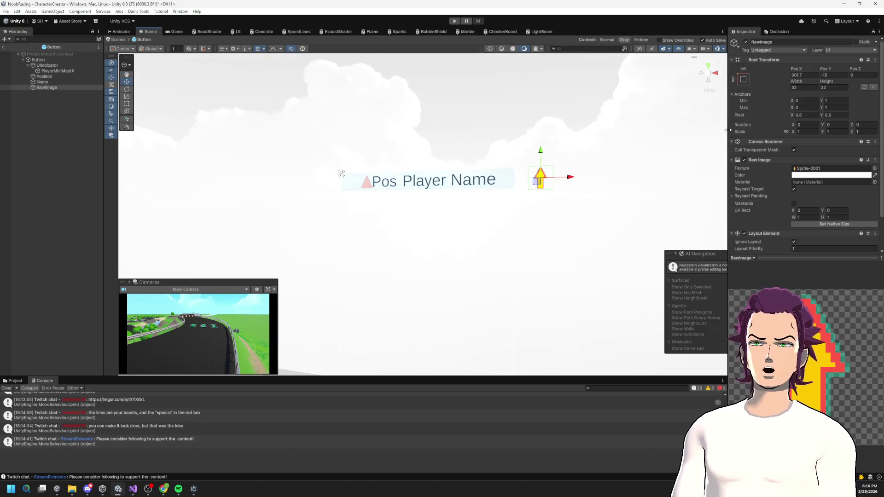
{"action": "mouse_move", "coordinate": [805, 70]}
{"action": "left_mouse_down"}
{"action": "mouse_move", "coordinate": [767, 88]}
{"action": "mouse_move", "coordinate": [830, 192]}
{"action": "left_mouse_up"}
{"action": "scroll", "coordinate": [829, 192], "scroll_direction": "down", "scroll_amount": 3}
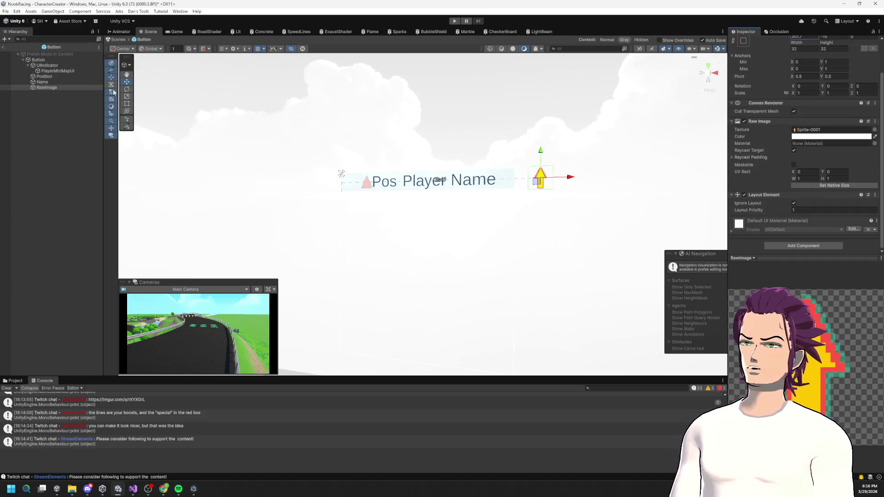
{"action": "left_click", "coordinate": [47, 81]}
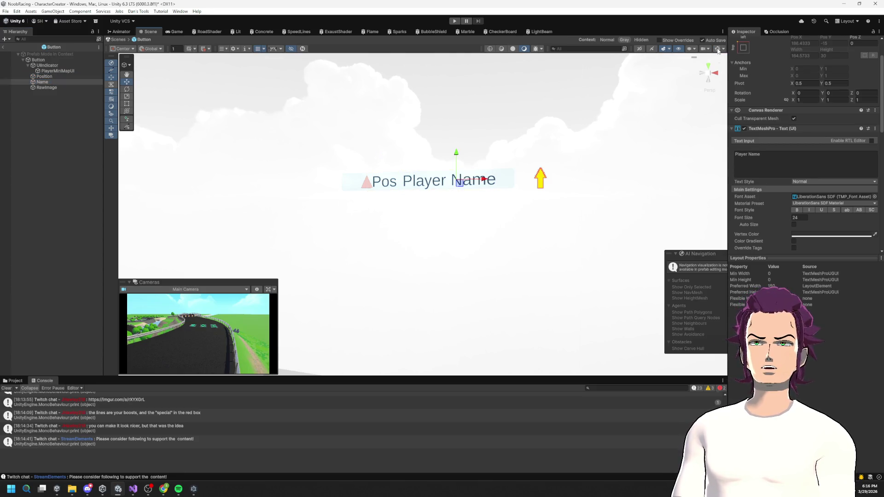
{"action": "left_click", "coordinate": [51, 59]}
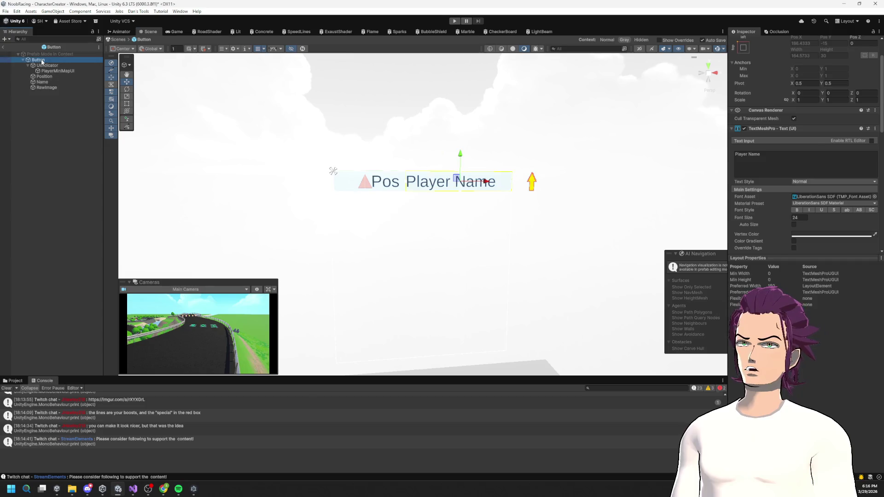
{"action": "left_click", "coordinate": [52, 65]}
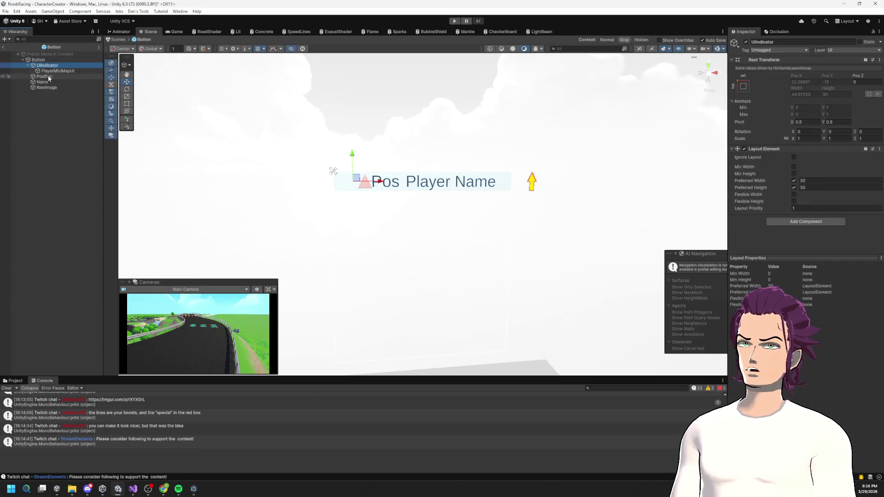
{"action": "left_click", "coordinate": [45, 87]}
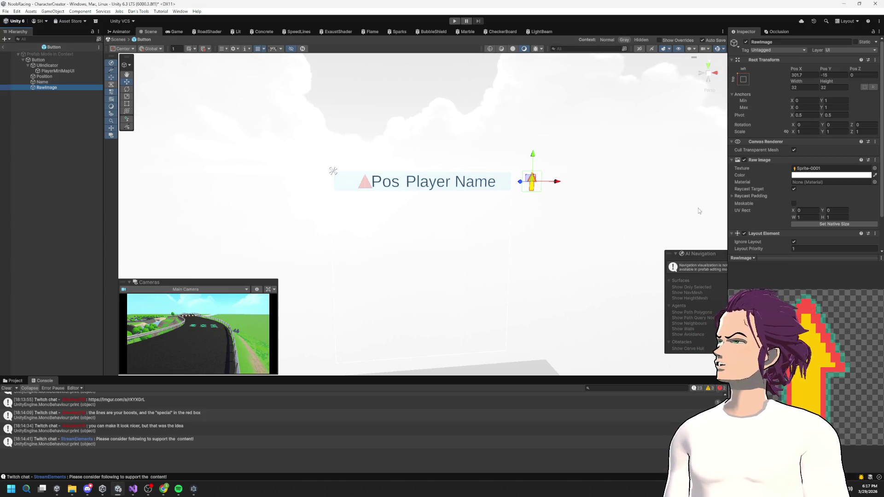
{"action": "left_click", "coordinate": [39, 82]}
{"action": "left_click", "coordinate": [52, 77]}
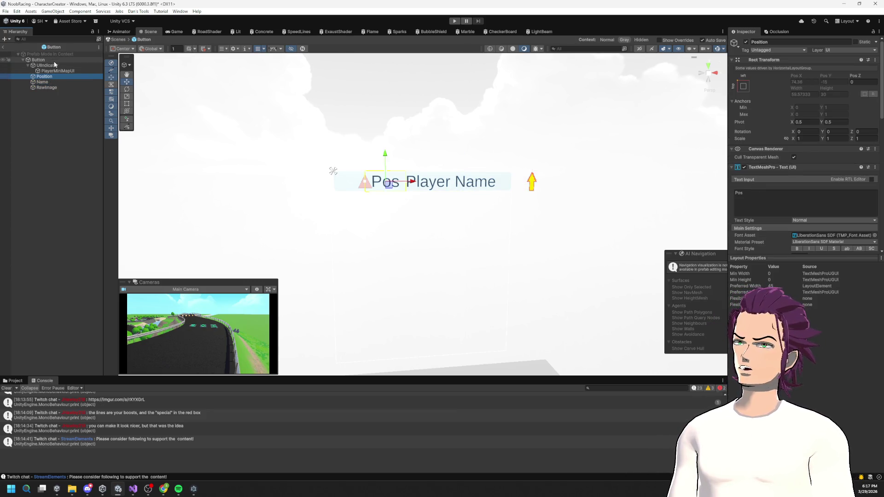
{"action": "left_click", "coordinate": [55, 70]}
{"action": "left_click", "coordinate": [56, 66]}
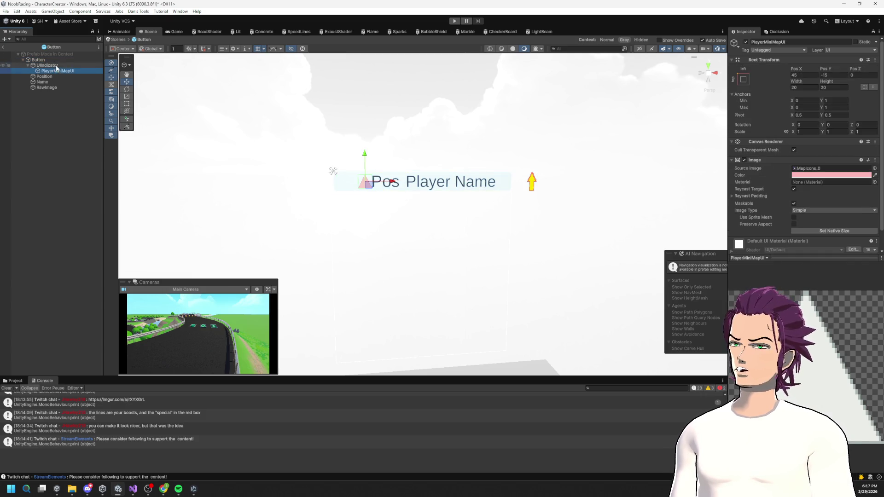
{"action": "scroll", "coordinate": [368, 233], "scroll_direction": "up", "scroll_amount": 2}
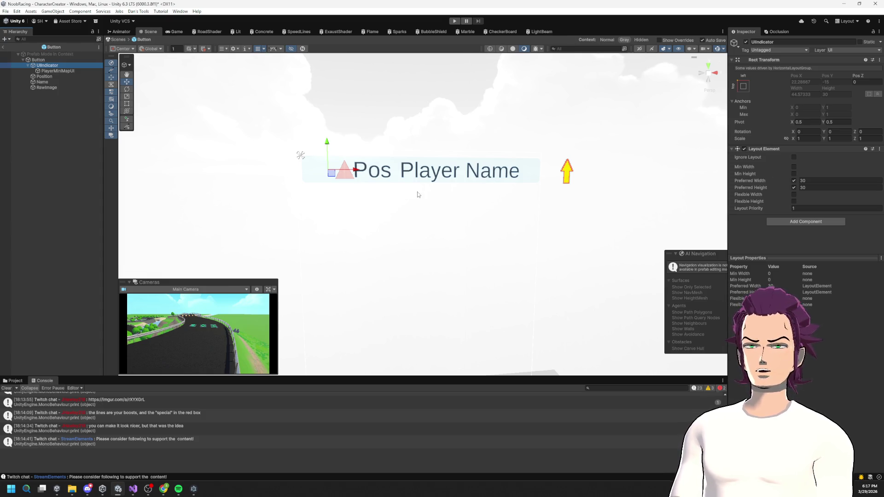
{"action": "mouse_move", "coordinate": [382, 170]}
{"action": "left_mouse_down"}
{"action": "mouse_move", "coordinate": [424, 187]}
{"action": "mouse_move", "coordinate": [352, 190]}
{"action": "left_mouse_up"}
{"action": "left_click", "coordinate": [352, 190]}
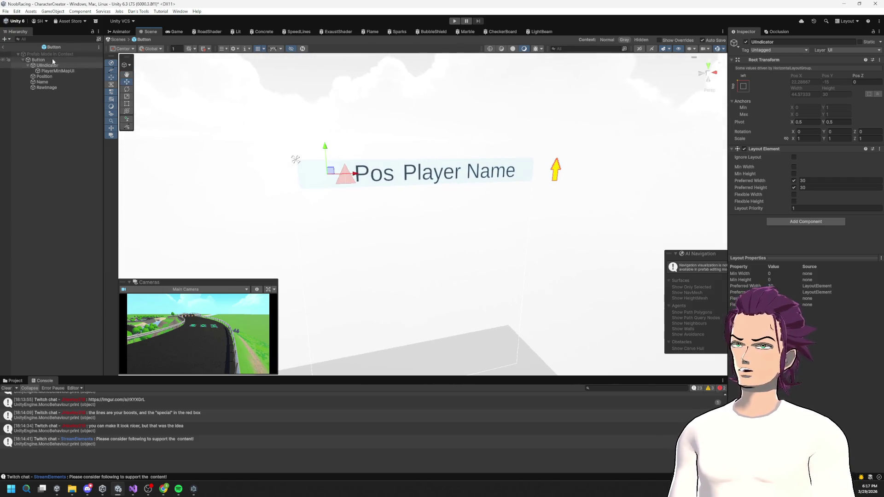
{"action": "scroll", "coordinate": [815, 219], "scroll_direction": "down", "scroll_amount": 2}
{"action": "scroll", "coordinate": [815, 219], "scroll_direction": "down", "scroll_amount": 5}
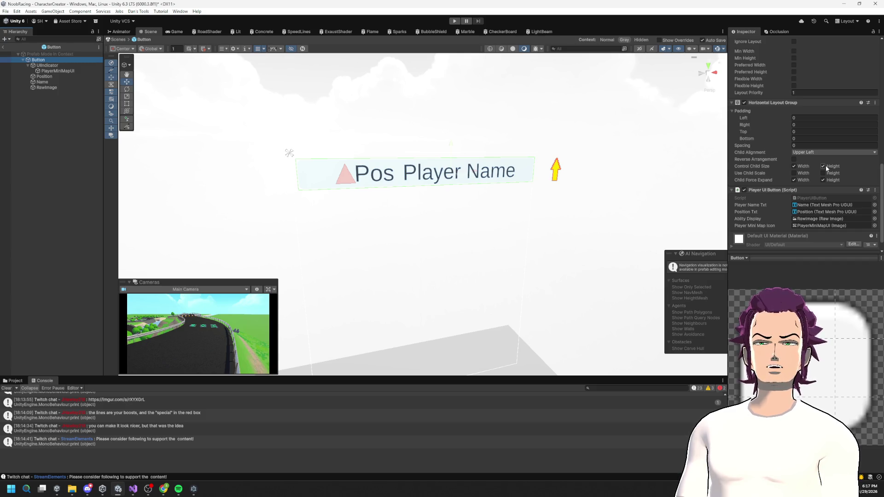
- Turn off the layout's child width control and check the UIIndicator's current width
{"action": "left_click", "coordinate": [797, 167]}
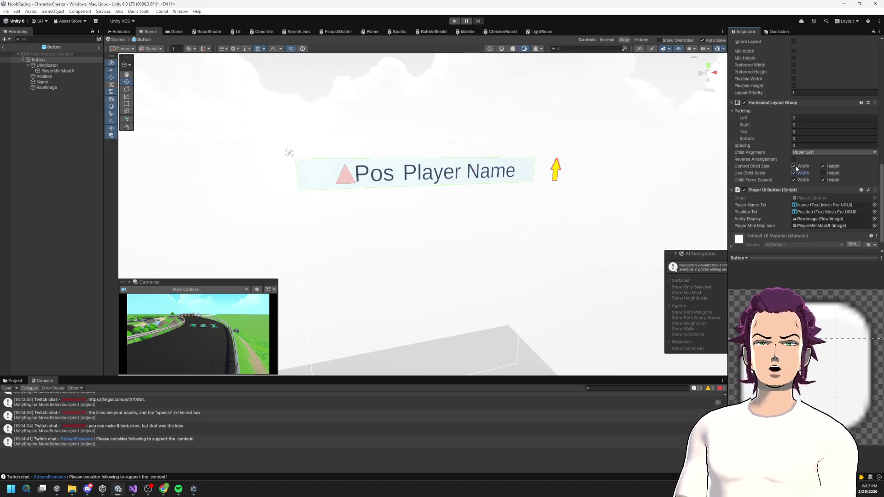
{"action": "left_click", "coordinate": [795, 167]}
{"action": "left_click", "coordinate": [50, 66]}
{"action": "left_click", "coordinate": [802, 90]}
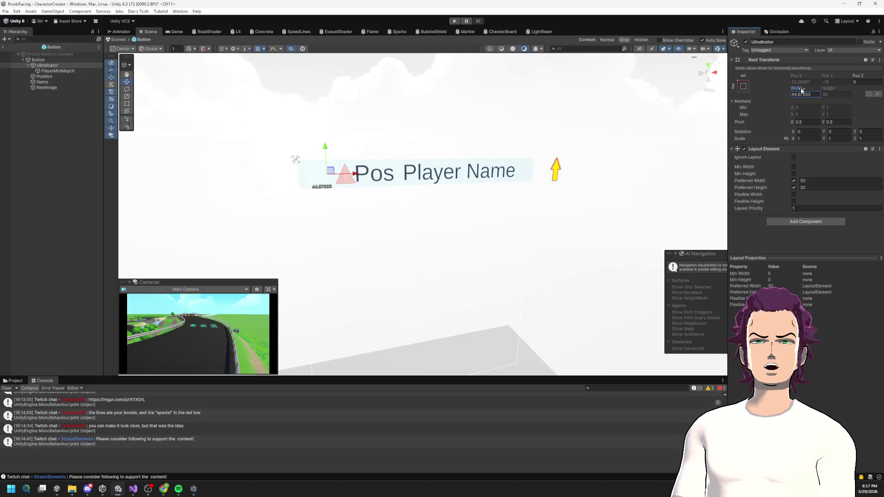
- Set the UIIndicator's Layout Element preferred width and height to 30
{"action": "mouse_move", "coordinate": [605, 123]}
{"action": "left_mouse_down"}
{"action": "mouse_move", "coordinate": [509, 112]}
{"action": "mouse_move", "coordinate": [529, 102]}
{"action": "mouse_move", "coordinate": [489, 138]}
{"action": "left_mouse_up"}
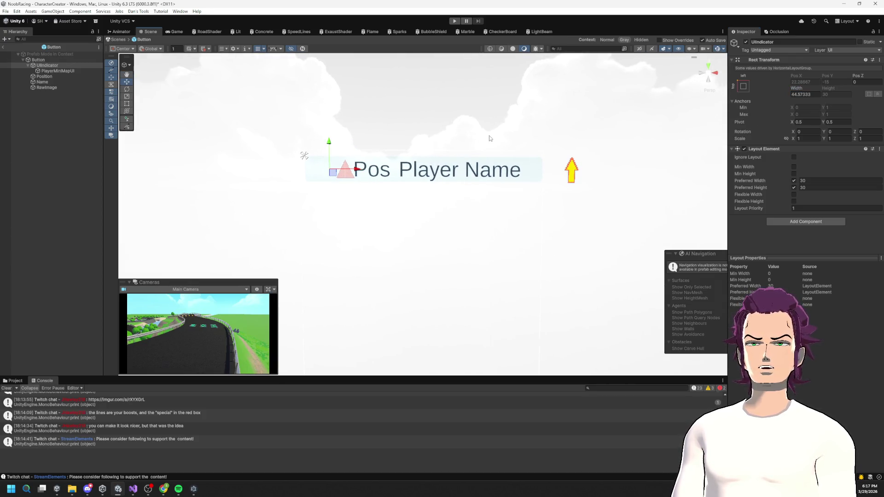
{"action": "left_click", "coordinate": [42, 60]}
{"action": "left_click", "coordinate": [50, 65]}
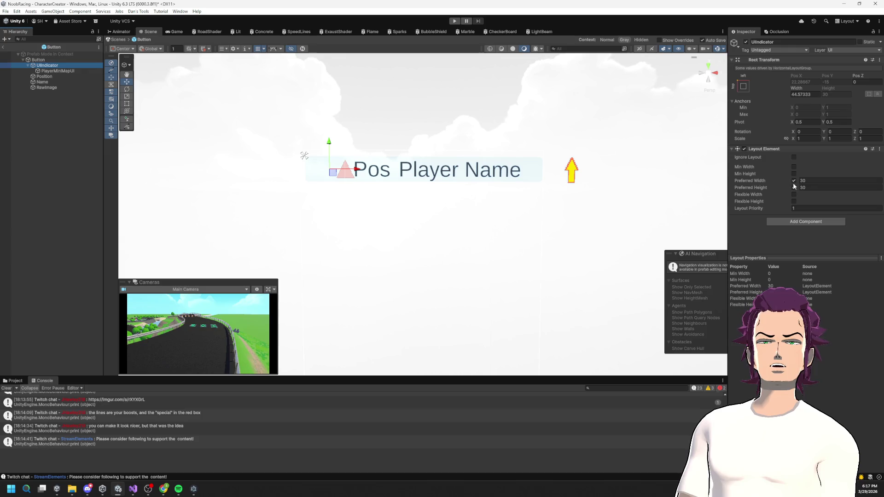
{"action": "left_click", "coordinate": [801, 181]}
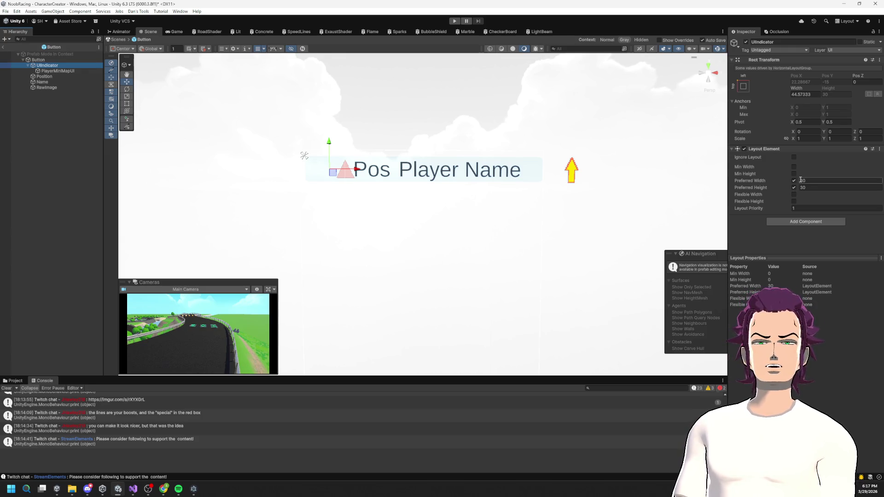
{"action": "mouse_move", "coordinate": [415, 208]}
{"action": "left_mouse_down"}
{"action": "mouse_move", "coordinate": [435, 211]}
{"action": "mouse_move", "coordinate": [315, 173]}
{"action": "left_mouse_up"}
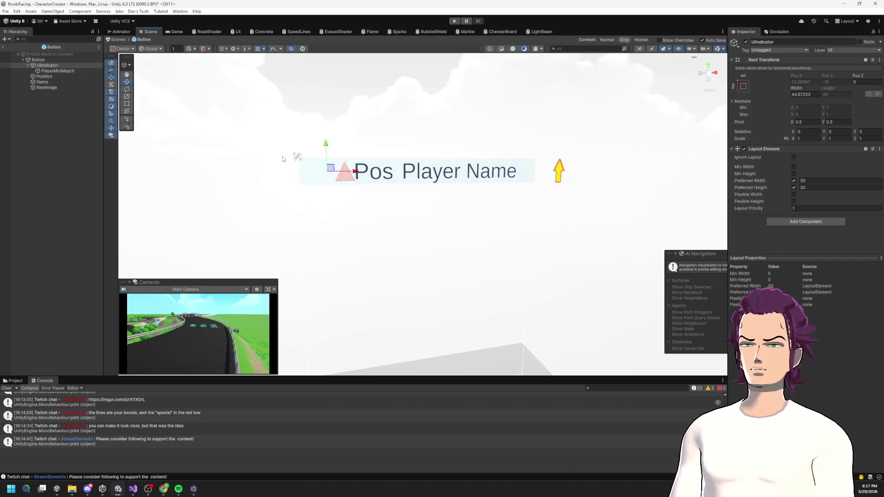
{"action": "left_click", "coordinate": [51, 59]}
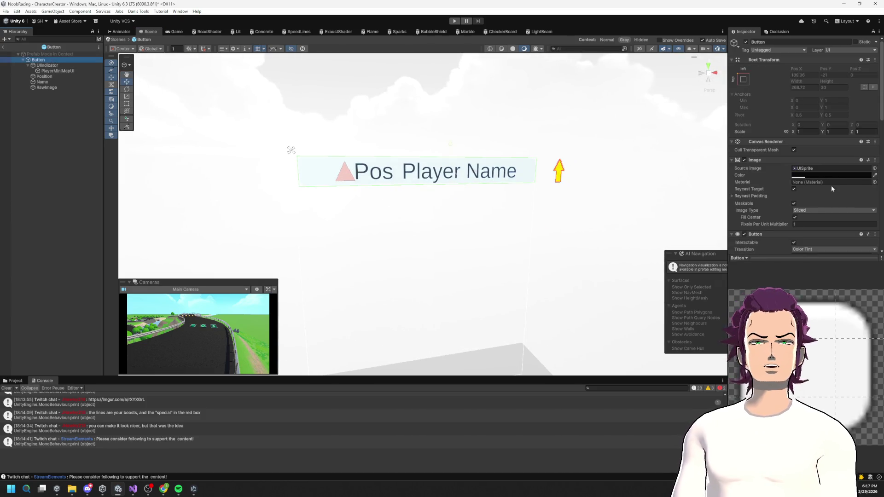
{"action": "scroll", "coordinate": [825, 191], "scroll_direction": "down", "scroll_amount": 10}
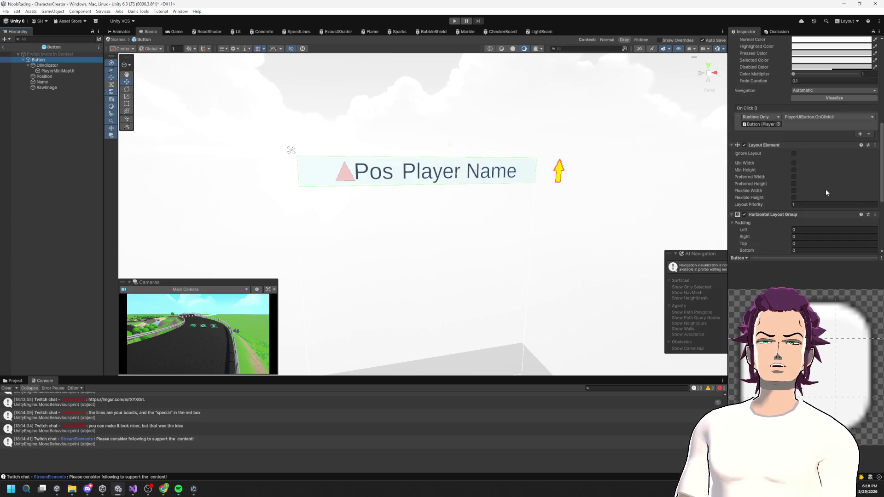
{"action": "scroll", "coordinate": [825, 195], "scroll_direction": "down", "scroll_amount": 3}
{"action": "left_click_drag", "start_coordinate": [784, 137], "coordinate": [770, 139]}
{"action": "key", "text": "ctrl+z"}
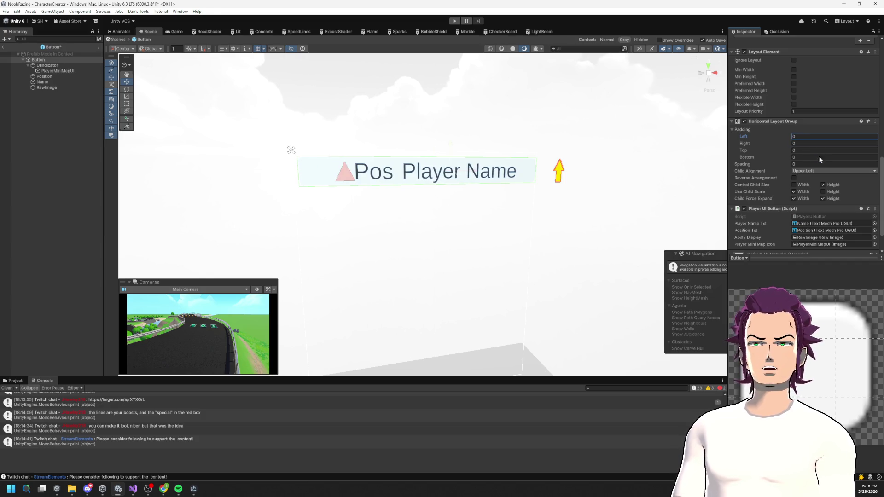
{"action": "left_click", "coordinate": [821, 173]}
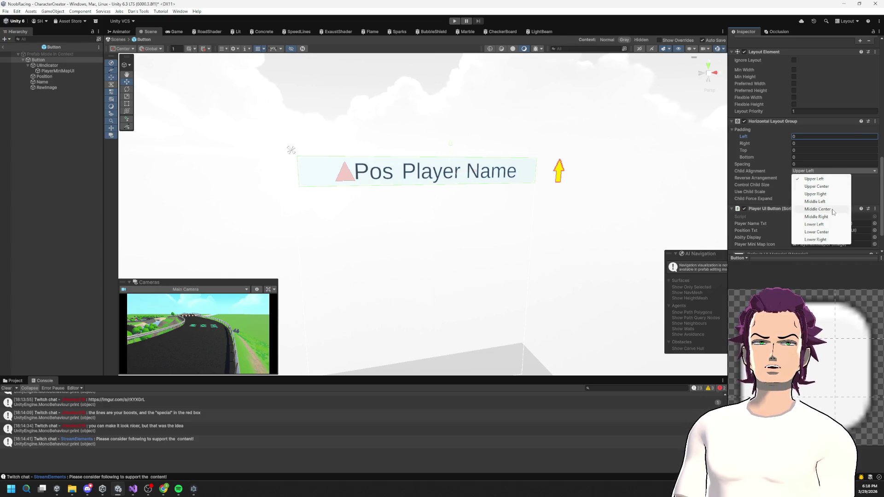
{"action": "left_click", "coordinate": [827, 194]}
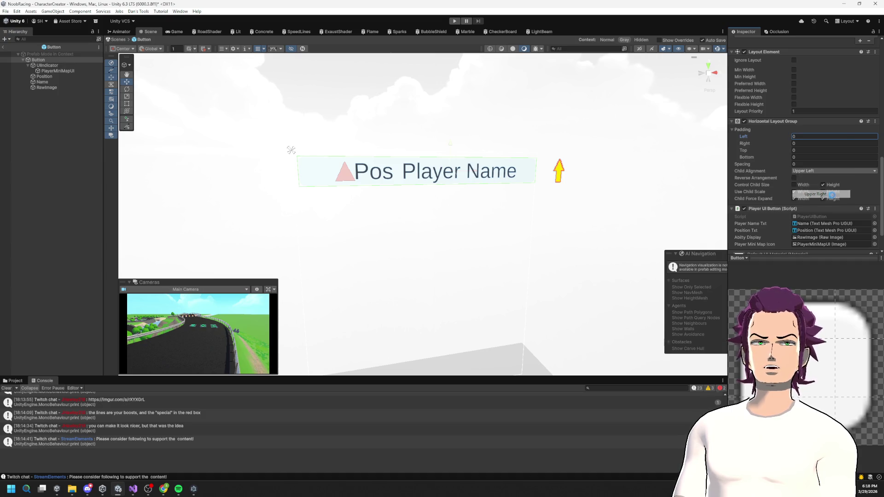
{"action": "left_click", "coordinate": [815, 172]}
{"action": "left_click", "coordinate": [819, 179]}
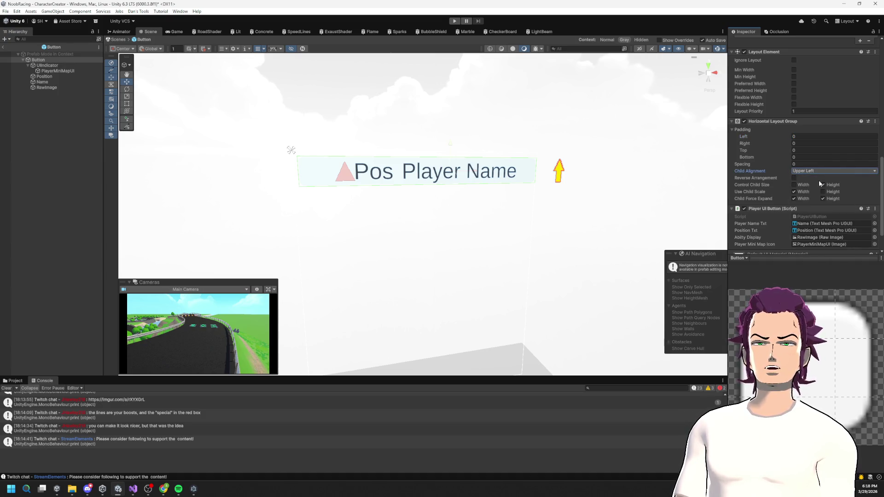
{"action": "scroll", "coordinate": [834, 188], "scroll_direction": "down", "scroll_amount": 2}
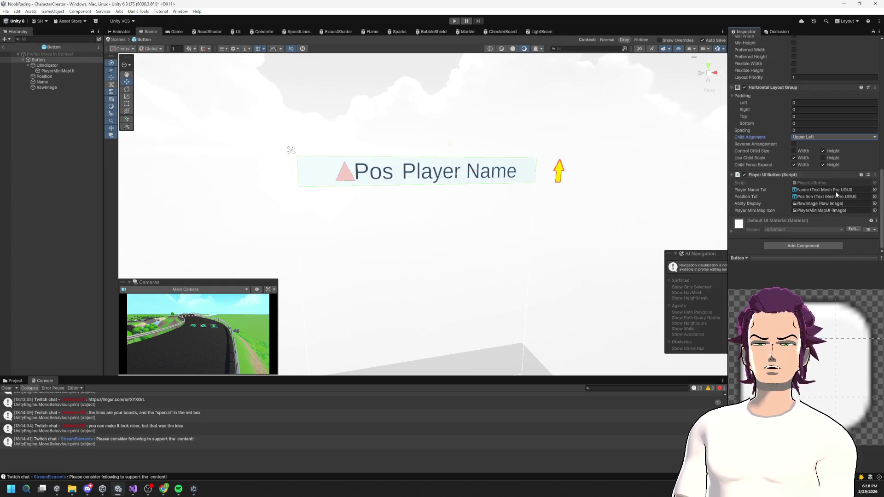
{"action": "scroll", "coordinate": [820, 179], "scroll_direction": "up", "scroll_amount": 4}
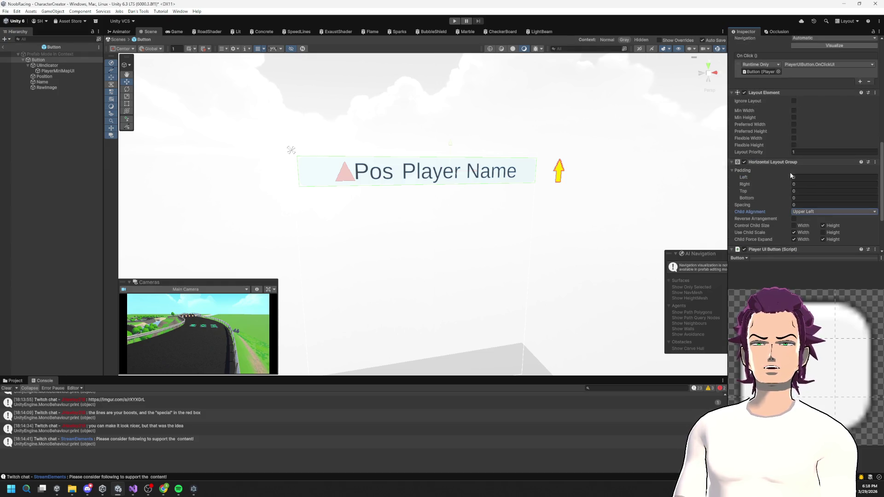
{"action": "left_click", "coordinate": [788, 175]}
{"action": "left_click_drag", "start_coordinate": [781, 174], "coordinate": [790, 177]}
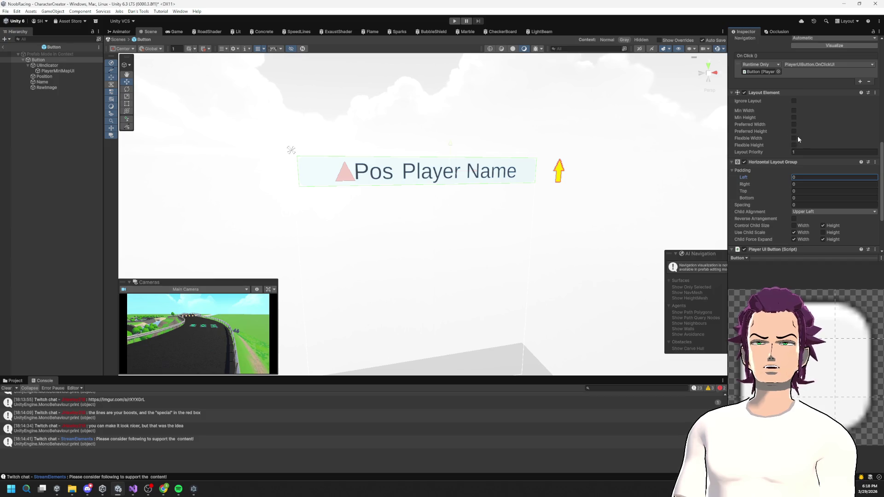
{"action": "scroll", "coordinate": [798, 137], "scroll_direction": "up", "scroll_amount": 5}
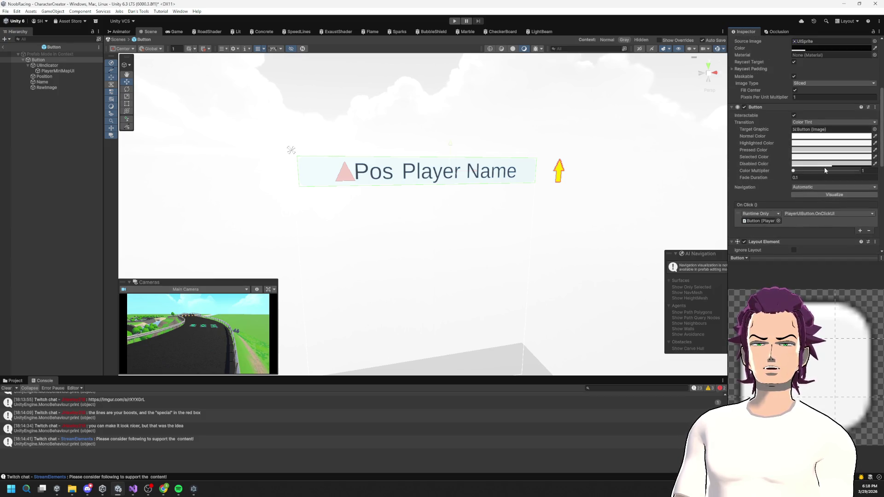
{"action": "scroll", "coordinate": [825, 170], "scroll_direction": "down", "scroll_amount": 3}
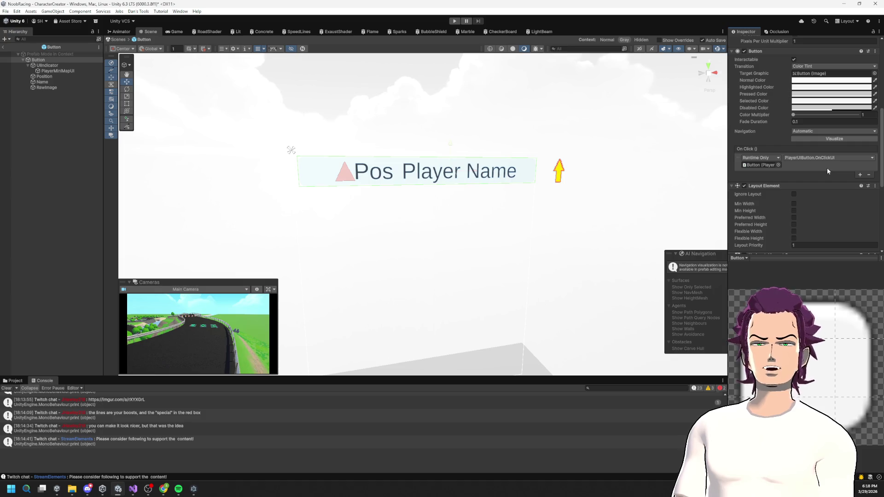
{"action": "scroll", "coordinate": [824, 175], "scroll_direction": "down", "scroll_amount": 2}
{"action": "left_click", "coordinate": [41, 66]}
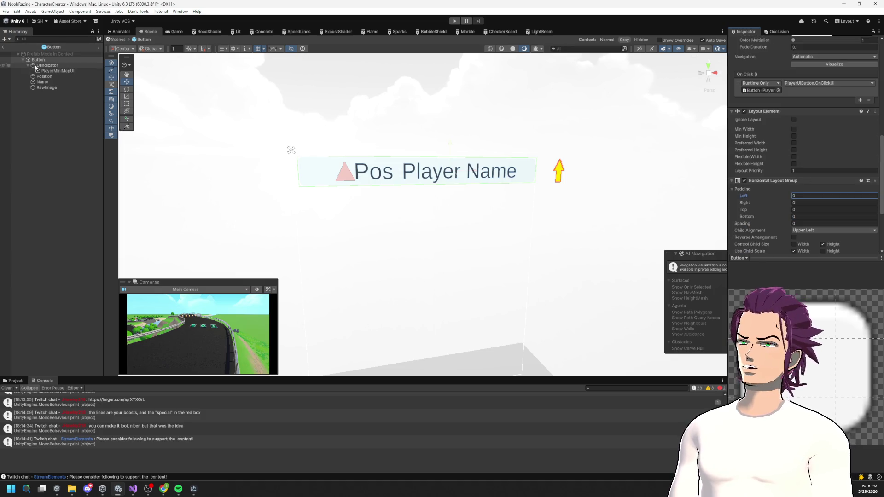
{"action": "left_click_drag", "start_coordinate": [719, 175], "coordinate": [335, 173]}
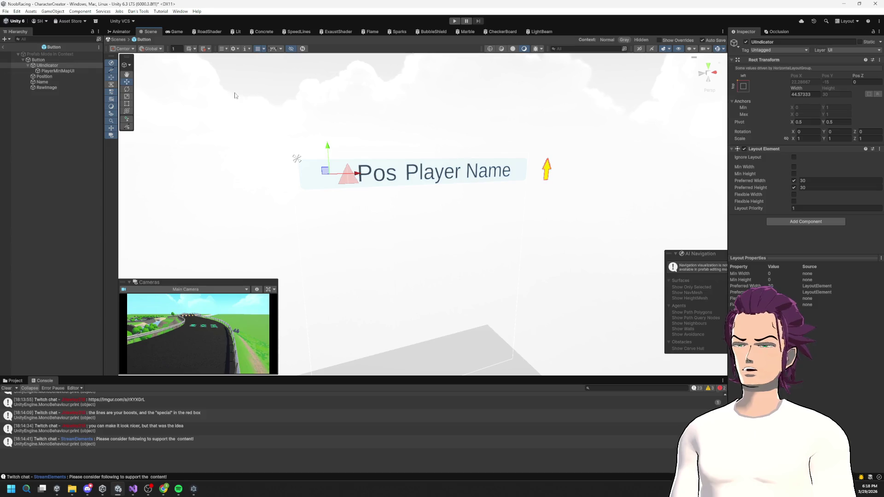
- Slide the PlayerMiniMapUI icon's Pos X from 45 to about 13
{"action": "left_click", "coordinate": [59, 71]}
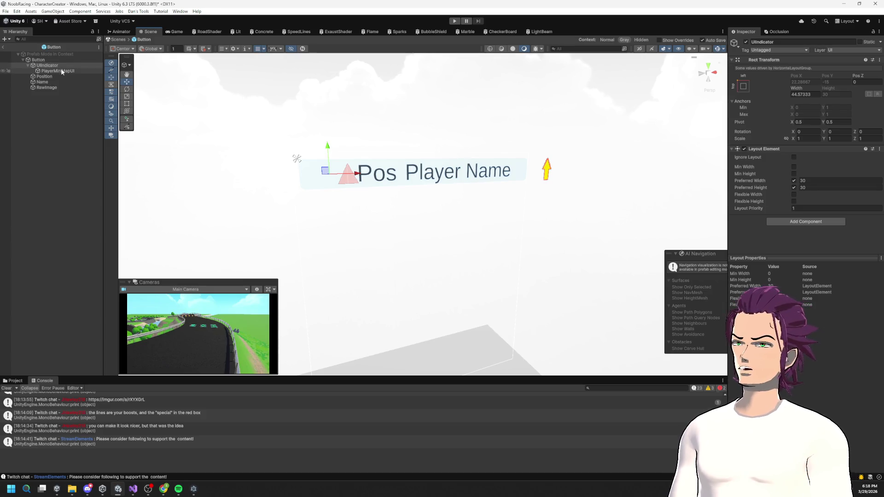
{"action": "left_click", "coordinate": [56, 65]}
{"action": "left_click", "coordinate": [56, 71]}
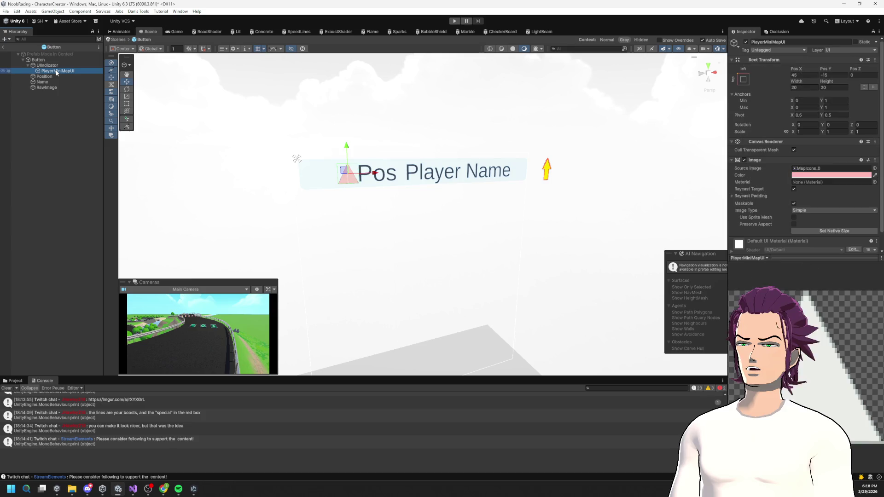
{"action": "left_click", "coordinate": [57, 65]}
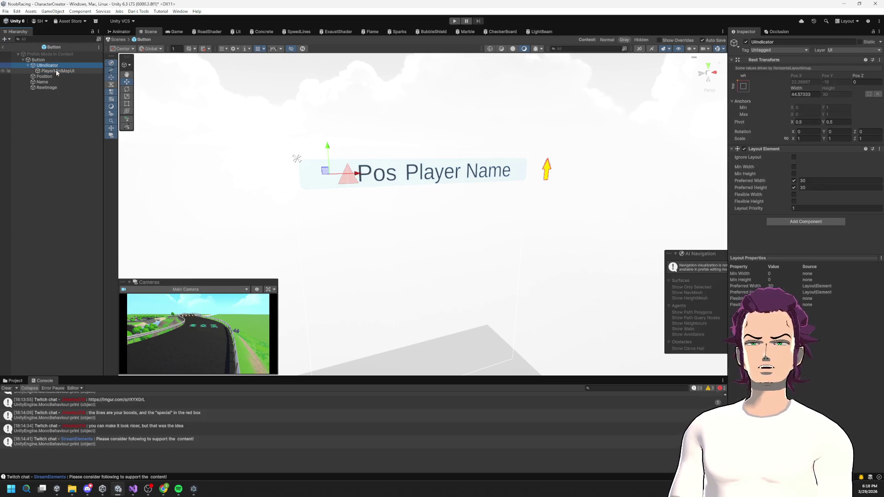
{"action": "left_click", "coordinate": [56, 71]}
{"action": "left_click_drag", "start_coordinate": [798, 73], "coordinate": [714, 69]}
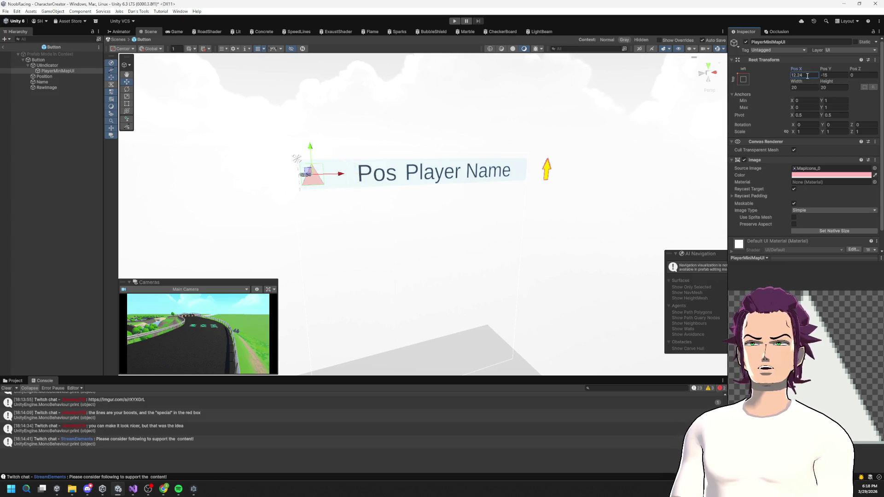
{"action": "left_click_drag", "start_coordinate": [798, 73], "coordinate": [804, 71]}
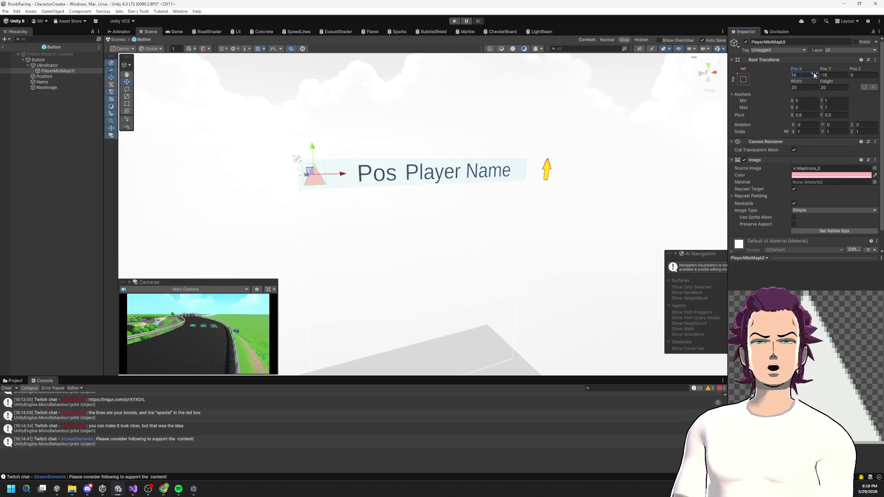
- Shrink the UIIndicator's Rect Transform width to about 5.2
{"action": "mouse_move", "coordinate": [393, 139]}
{"action": "left_mouse_down"}
{"action": "mouse_move", "coordinate": [381, 109]}
{"action": "mouse_move", "coordinate": [313, 104]}
{"action": "left_mouse_up"}
{"action": "left_click", "coordinate": [63, 67]}
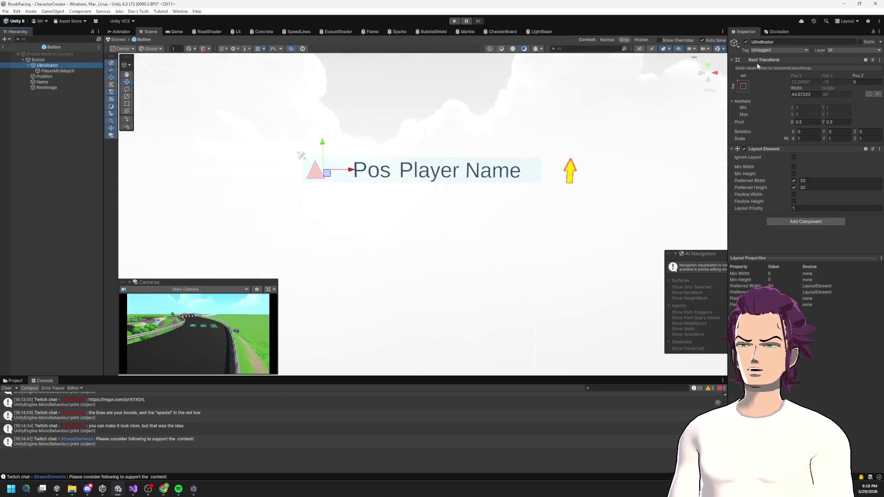
{"action": "mouse_move", "coordinate": [801, 88]}
{"action": "left_mouse_down"}
{"action": "mouse_move", "coordinate": [629, 94]}
{"action": "mouse_move", "coordinate": [664, 99]}
{"action": "left_mouse_up"}
{"action": "left_click", "coordinate": [44, 76]}
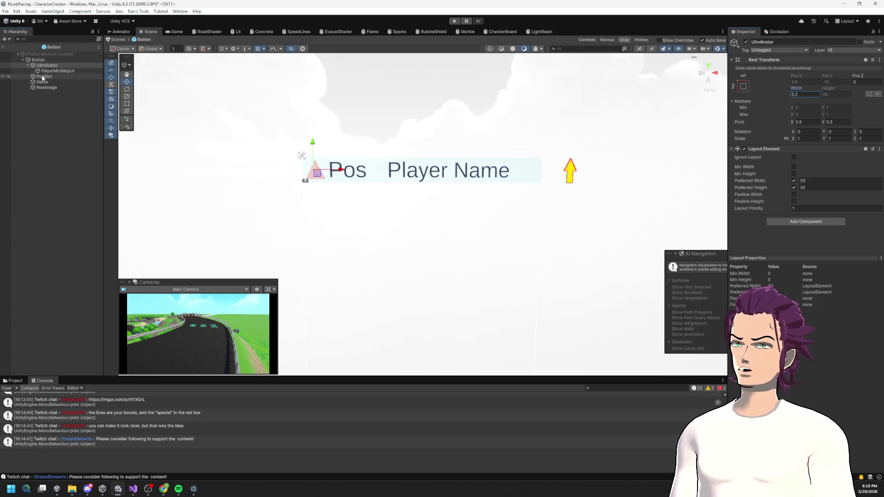
- Narrow the Pos text box to width 46.1; try and undo a narrower Player Name
{"action": "mouse_move", "coordinate": [802, 87]}
{"action": "left_mouse_down"}
{"action": "mouse_move", "coordinate": [762, 85]}
{"action": "mouse_move", "coordinate": [779, 93]}
{"action": "left_mouse_up"}
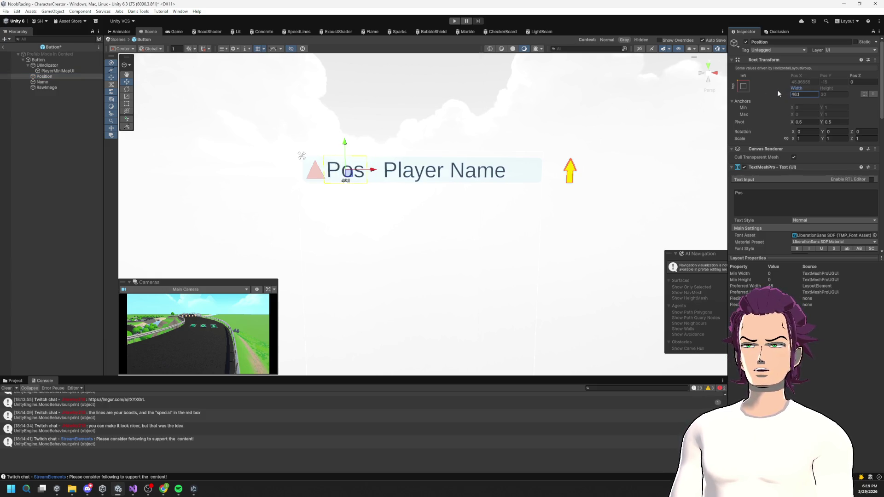
{"action": "left_click_drag", "start_coordinate": [601, 127], "coordinate": [464, 149]}
{"action": "left_click", "coordinate": [50, 83]}
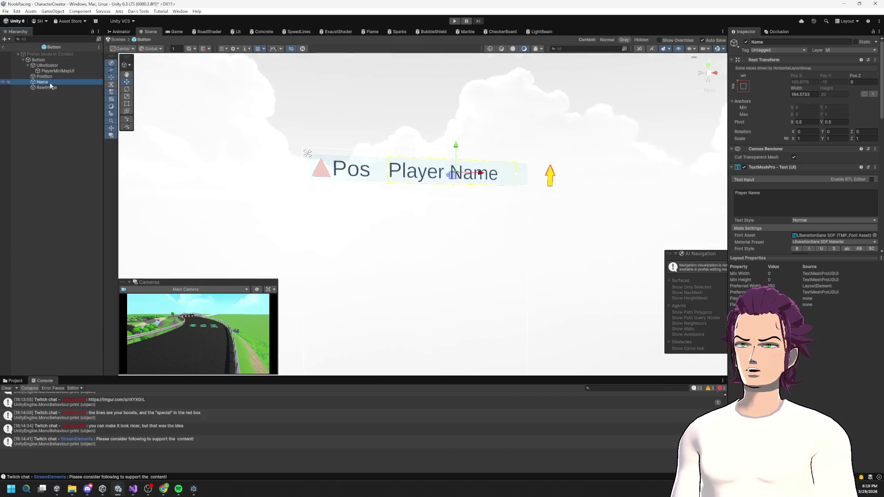
{"action": "mouse_move", "coordinate": [797, 88]}
{"action": "left_mouse_down"}
{"action": "mouse_move", "coordinate": [841, 86]}
{"action": "mouse_move", "coordinate": [645, 127]}
{"action": "left_mouse_up"}
{"action": "key", "text": "Escape"}
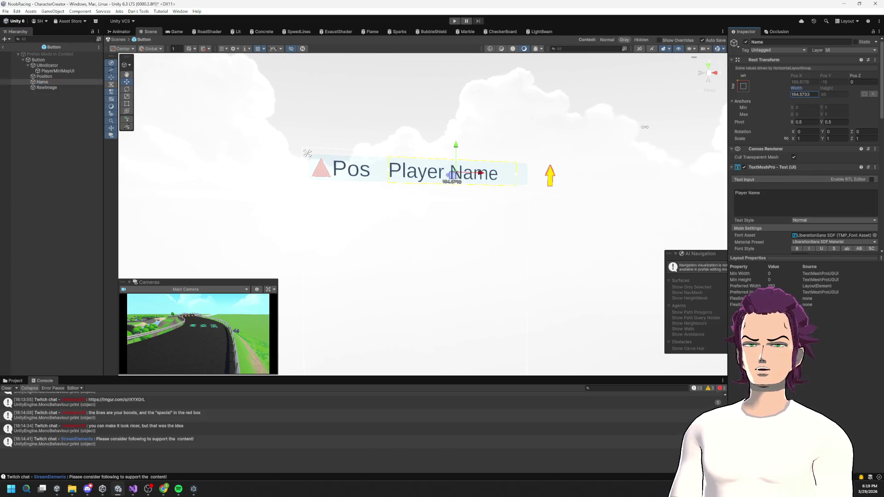
- Check UIndicator, Position, Name and RawImage, then select Button to view its layout settings
{"action": "left_click", "coordinate": [48, 65]}
{"action": "left_click", "coordinate": [44, 77]}
{"action": "left_click", "coordinate": [47, 82]}
{"action": "left_click", "coordinate": [44, 77]}
{"action": "left_click", "coordinate": [46, 87]}
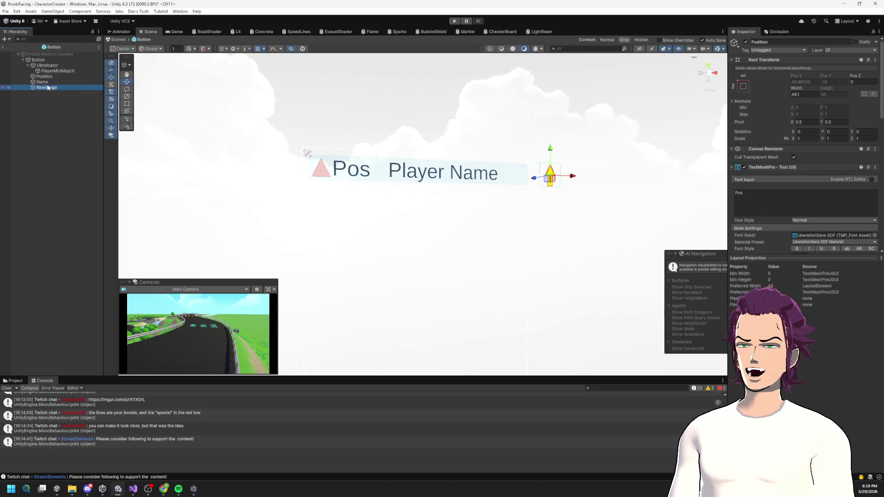
{"action": "left_click", "coordinate": [46, 82]}
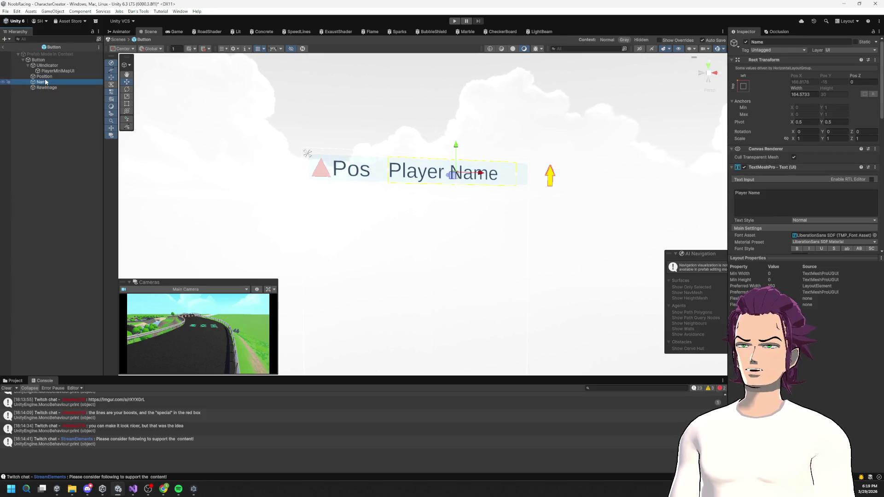
{"action": "left_click", "coordinate": [54, 76]}
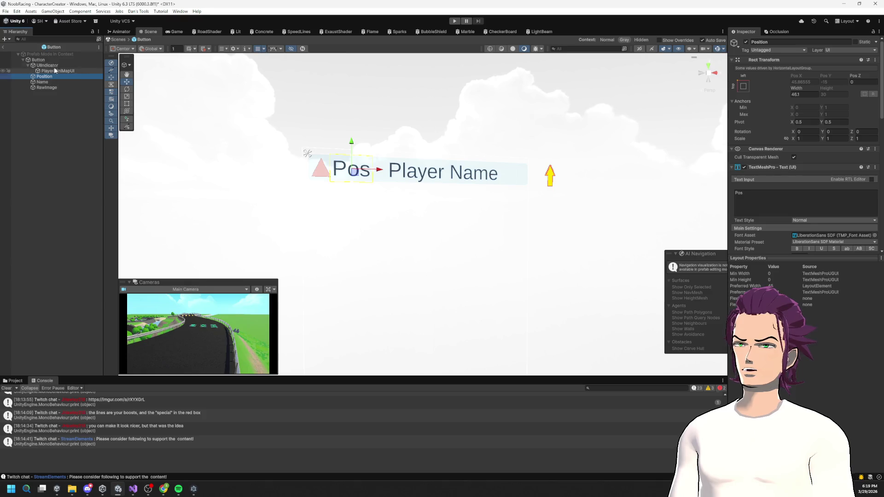
{"action": "left_click", "coordinate": [51, 60]}
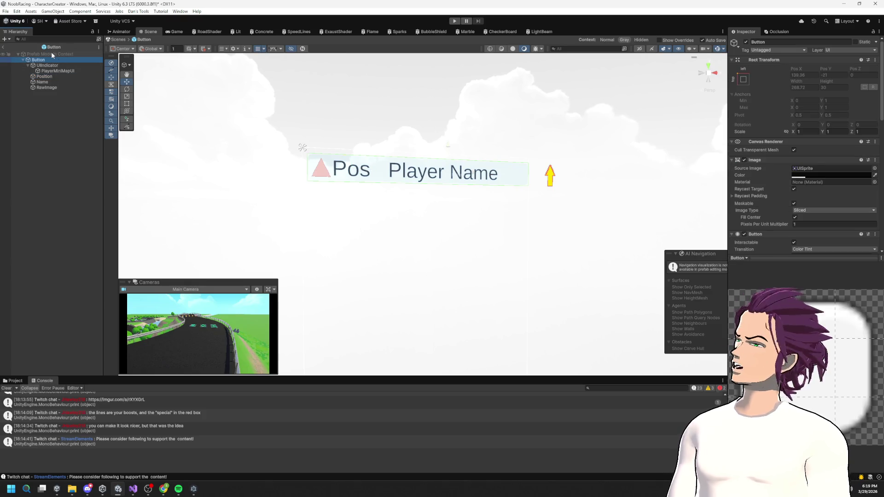
- Try reducing the layout spacing to pull Player Name closer, then undo the change
{"action": "scroll", "coordinate": [846, 208], "scroll_direction": "down", "scroll_amount": 3}
{"action": "scroll", "coordinate": [833, 201], "scroll_direction": "down", "scroll_amount": 3}
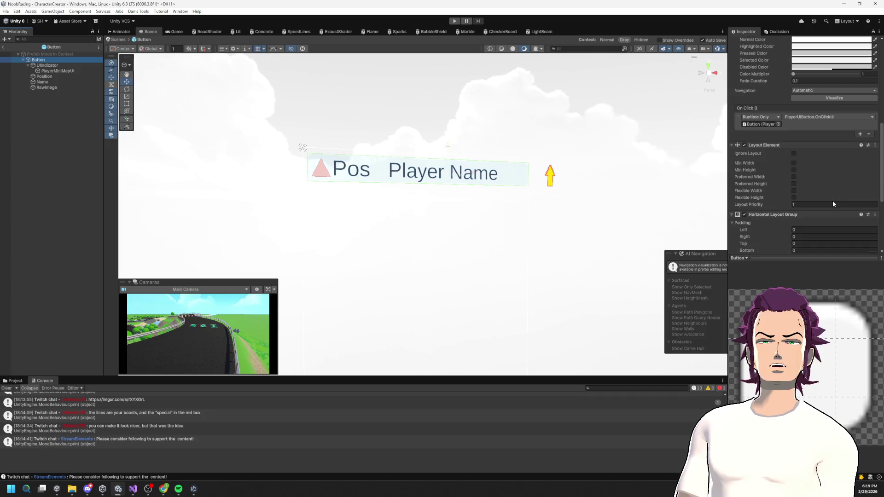
{"action": "scroll", "coordinate": [804, 175], "scroll_direction": "down", "scroll_amount": 5}
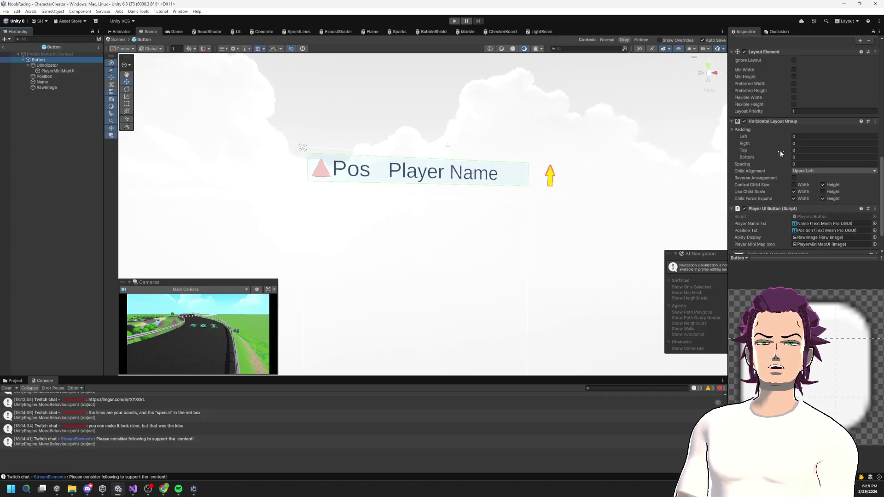
{"action": "mouse_move", "coordinate": [787, 163]}
{"action": "left_mouse_down"}
{"action": "mouse_move", "coordinate": [804, 163]}
{"action": "mouse_move", "coordinate": [747, 162]}
{"action": "mouse_move", "coordinate": [866, 163]}
{"action": "mouse_move", "coordinate": [846, 163]}
{"action": "left_mouse_up"}
{"action": "key", "text": "ctrl+z"}
- In the Horizontal Layout Group, turn off Use Child Scale Width and turn on Control Child Size Width
{"action": "scroll", "coordinate": [783, 225], "scroll_direction": "down", "scroll_amount": 2}
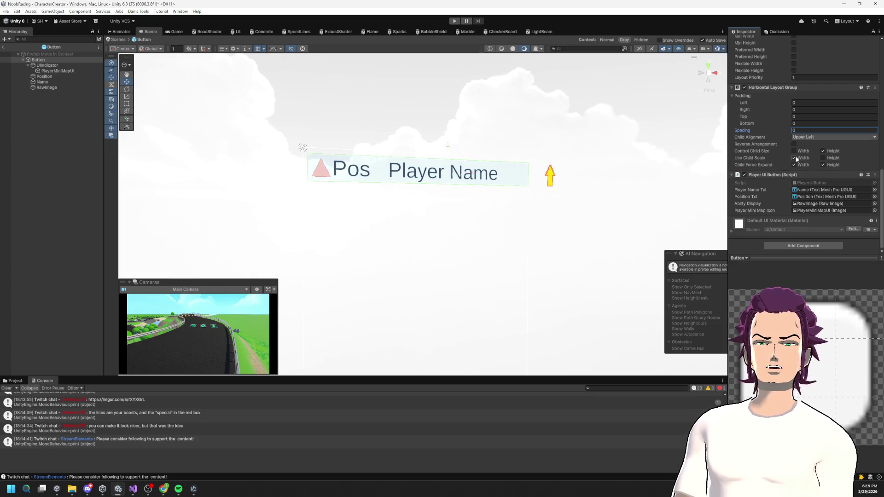
{"action": "left_click", "coordinate": [794, 159]}
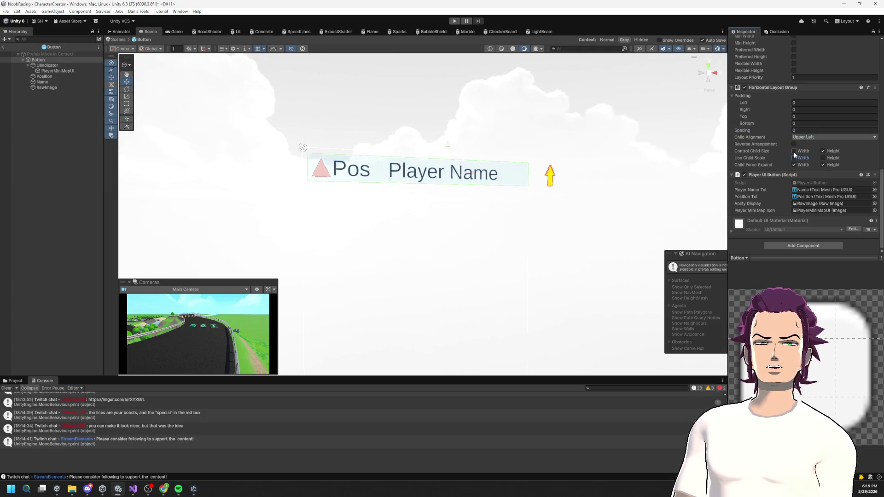
{"action": "left_click", "coordinate": [794, 152]}
{"action": "left_click", "coordinate": [794, 152]}
{"action": "left_click", "coordinate": [52, 88]}
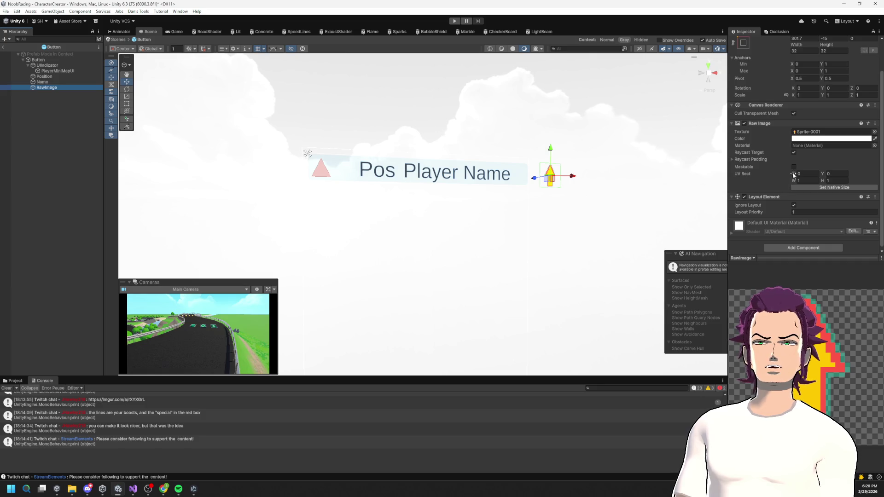
- On RawImage's Layout Element, clear Ignore Layout and set Preferred Width and Height to 32
{"action": "left_click", "coordinate": [791, 156]}
{"action": "left_click", "coordinate": [774, 160]}
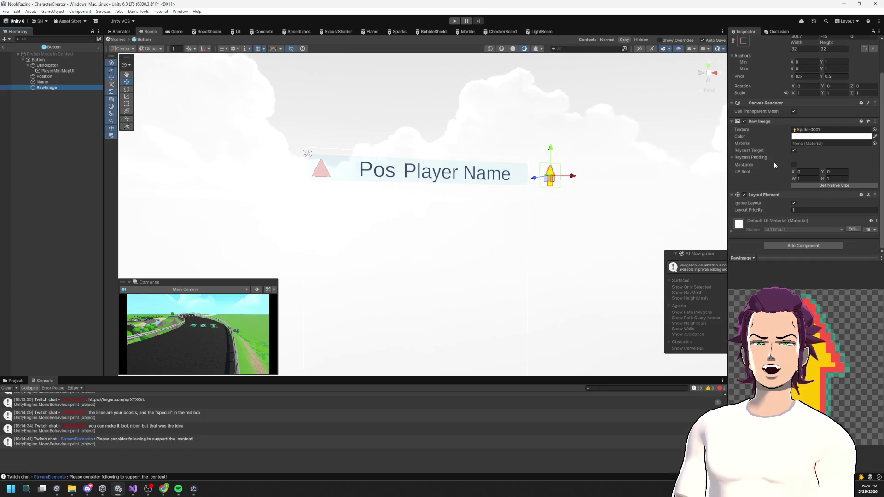
{"action": "left_click", "coordinate": [794, 203]}
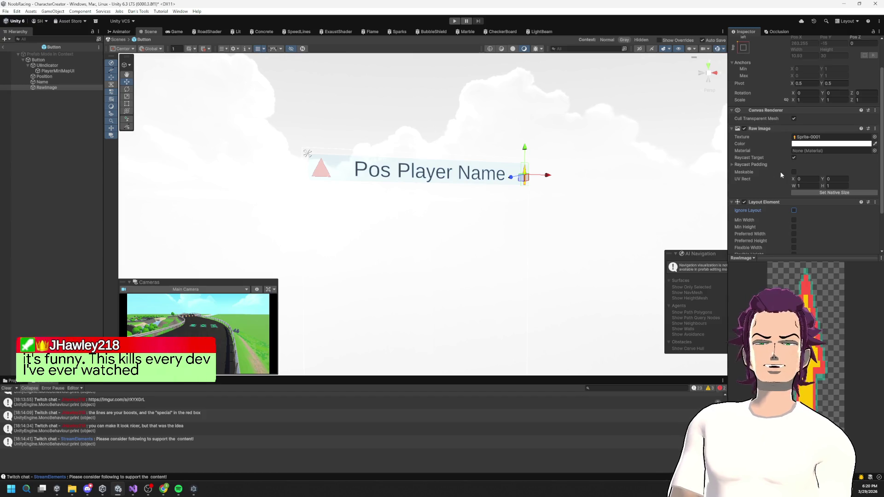
{"action": "scroll", "coordinate": [783, 189], "scroll_direction": "down", "scroll_amount": 2}
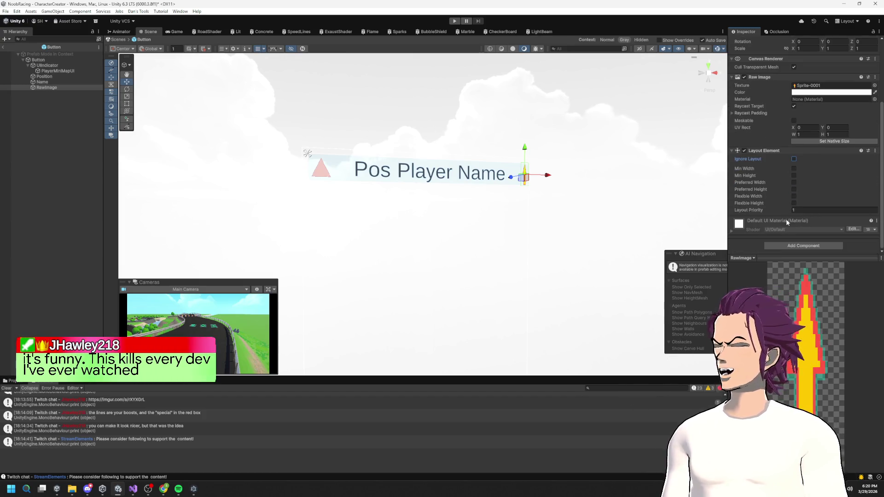
{"action": "left_click", "coordinate": [794, 183]}
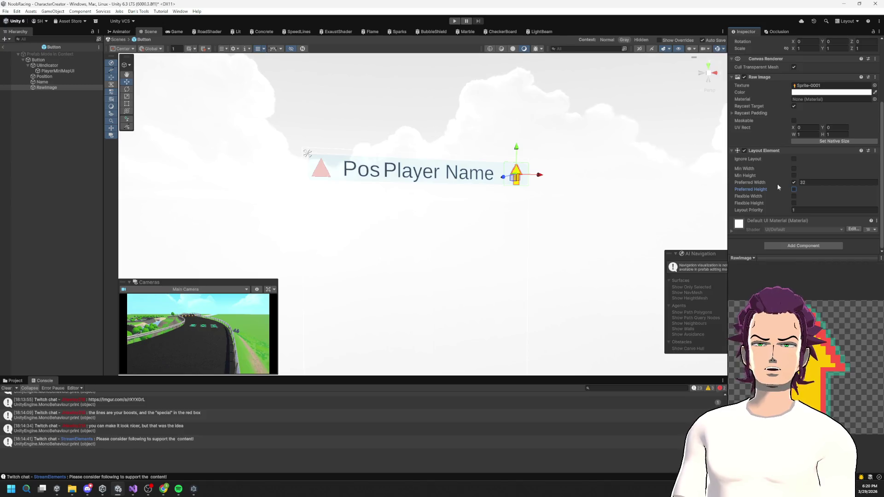
{"action": "left_click", "coordinate": [794, 189]}
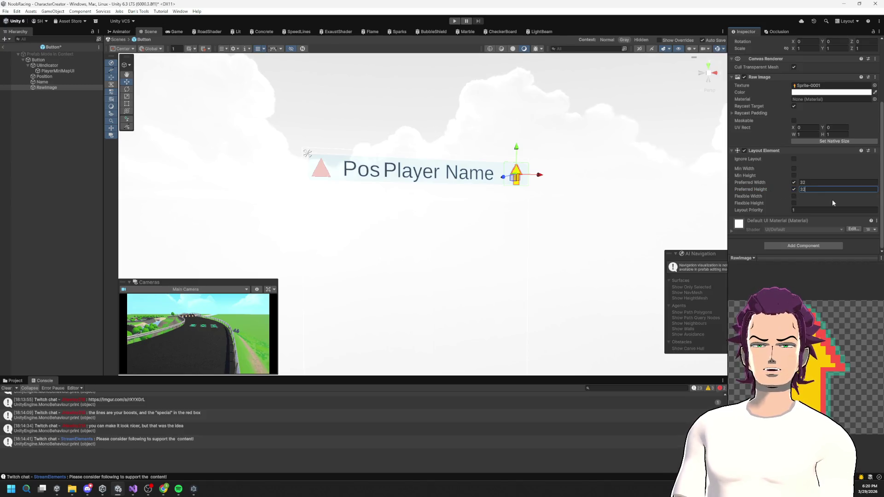
{"action": "key", "text": "Return"}
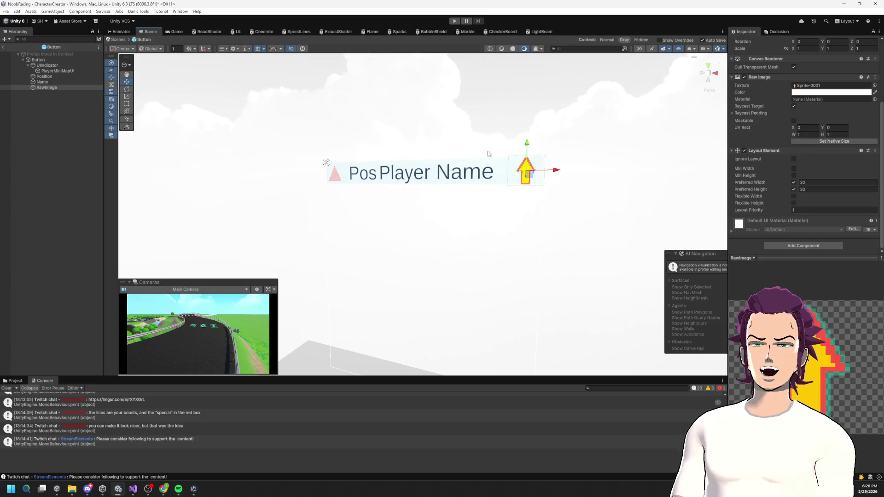
- Review the layout settings of Name, RawImage, UIIndicator and the Button root
{"action": "scroll", "coordinate": [590, 179], "scroll_direction": "up", "scroll_amount": 1}
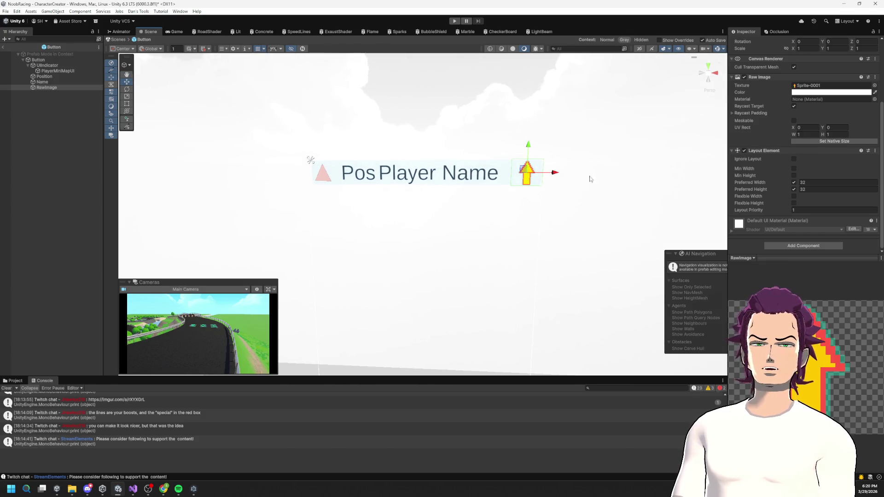
{"action": "left_click", "coordinate": [51, 82]}
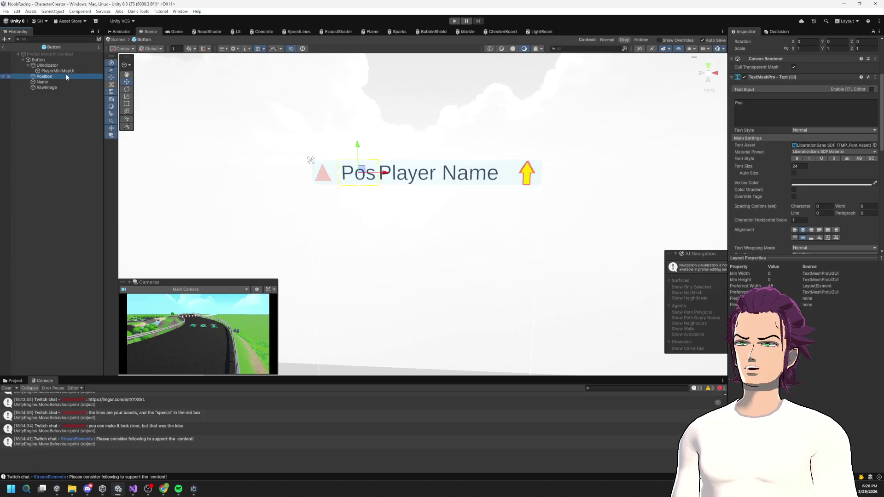
{"action": "left_click", "coordinate": [63, 87]}
{"action": "left_click", "coordinate": [65, 70]}
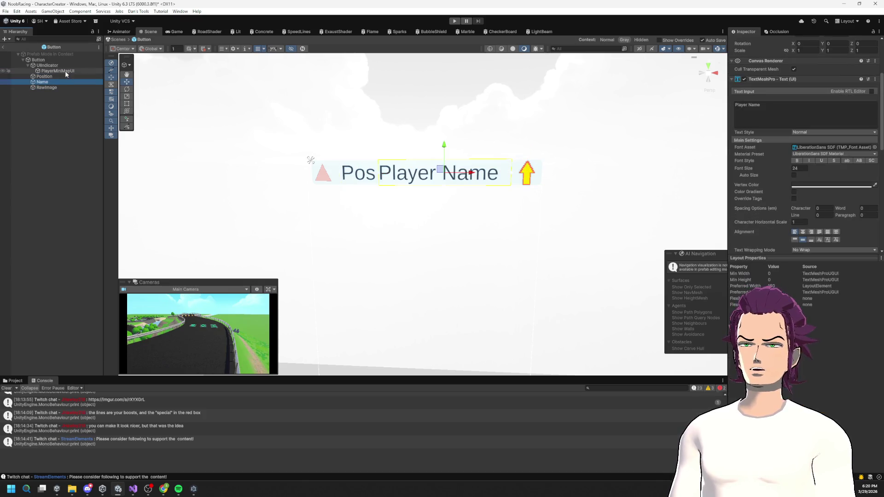
{"action": "left_click", "coordinate": [58, 66]}
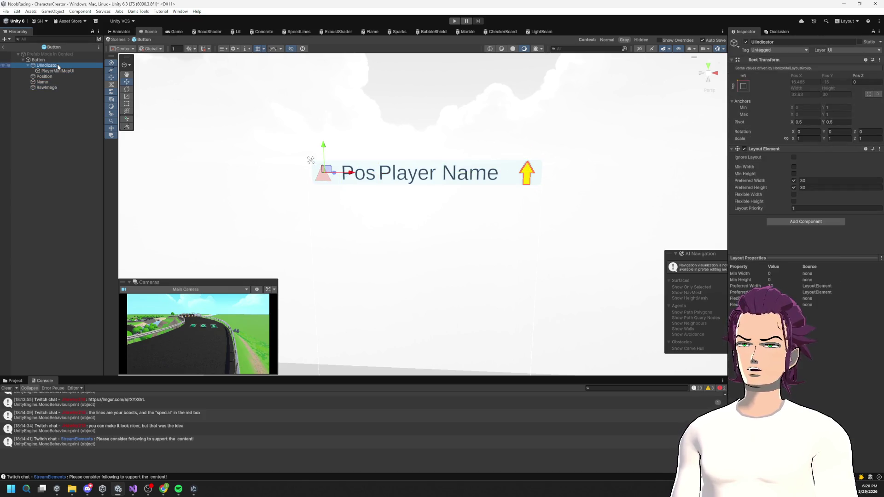
{"action": "left_click", "coordinate": [50, 60]}
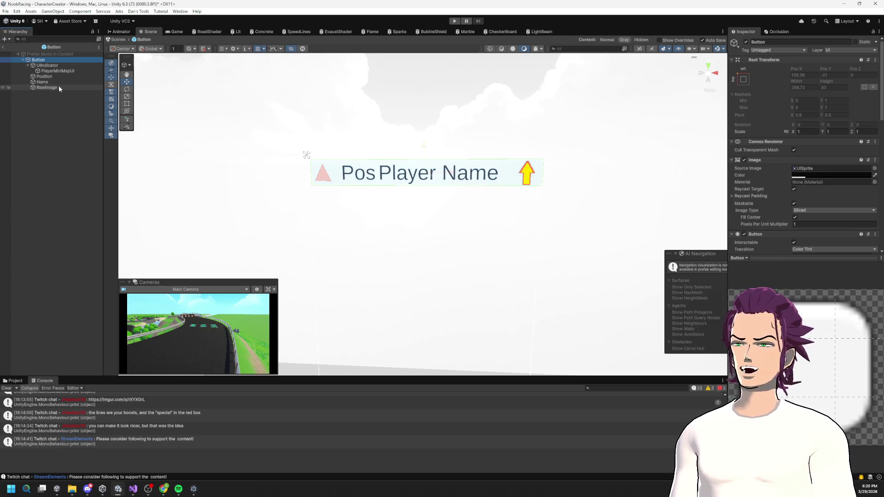
- Play the race with the Button template entry deactivated, then stop play mode afterward
{"action": "left_click", "coordinate": [454, 21]}
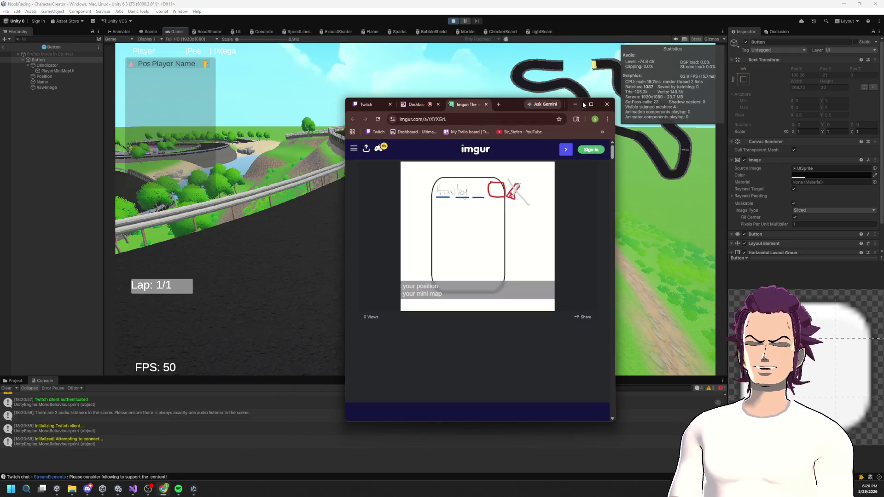
{"action": "left_click", "coordinate": [186, 133]}
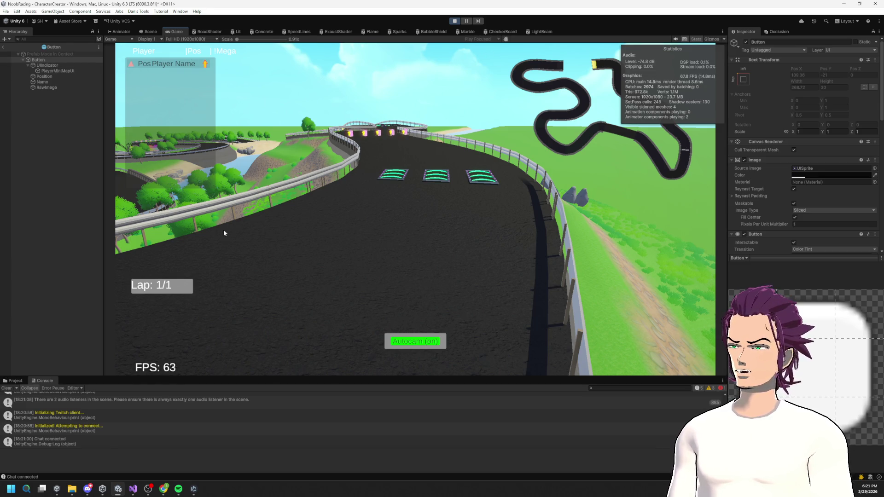
{"action": "left_click", "coordinate": [4, 47]}
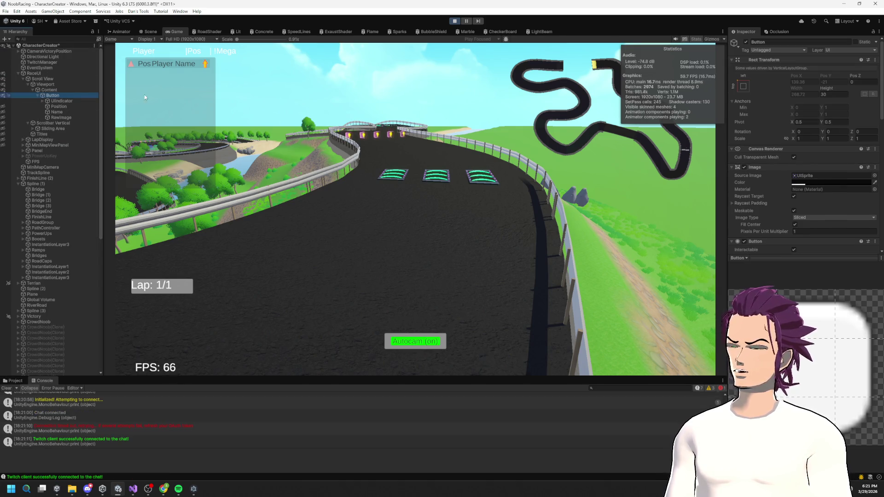
{"action": "left_click", "coordinate": [746, 42]}
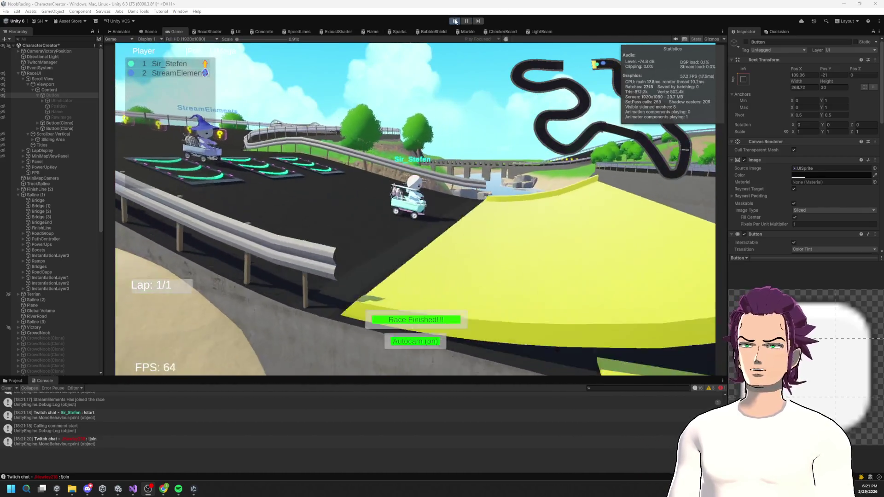
{"action": "key", "text": "ctrl+p"}
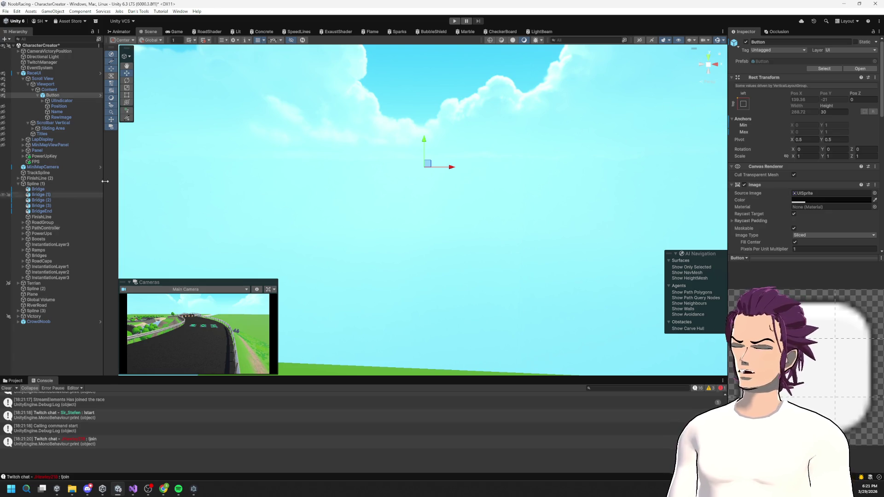
- Frame UIndicator in the Scene view, then reselect the Button object
{"action": "left_click", "coordinate": [60, 101]}
{"action": "key", "text": "f"}
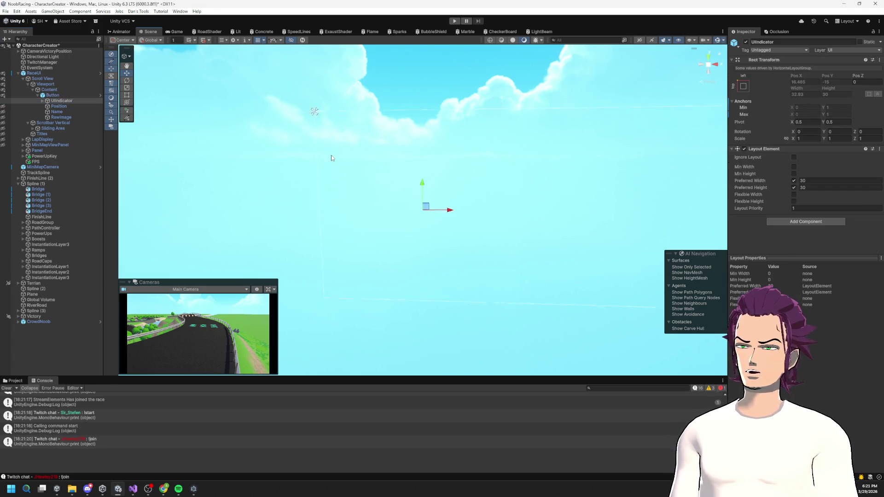
{"action": "left_click", "coordinate": [65, 97]}
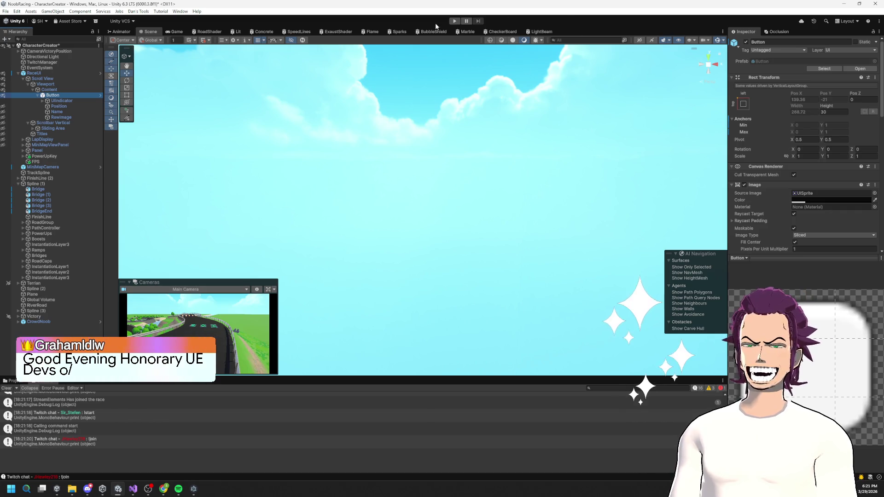
- Start play mode again and minimize the Chrome window
{"action": "left_click", "coordinate": [454, 21]}
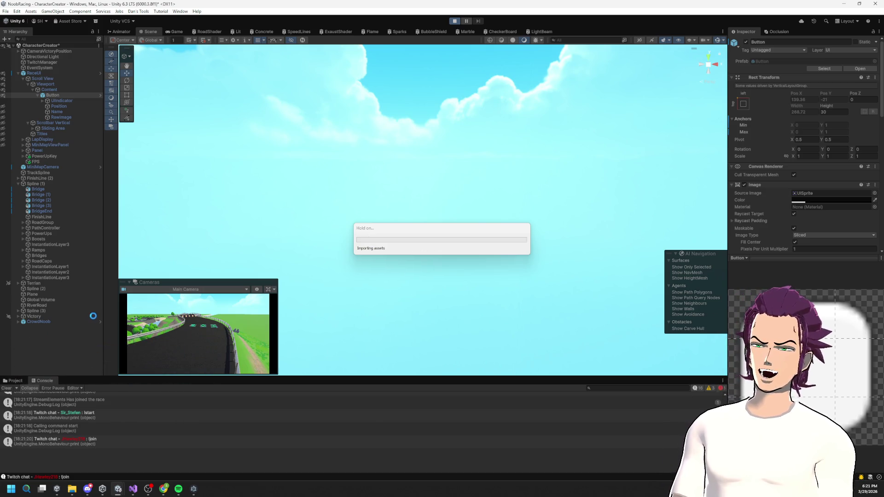
{"action": "key", "text": "alt+Tab"}
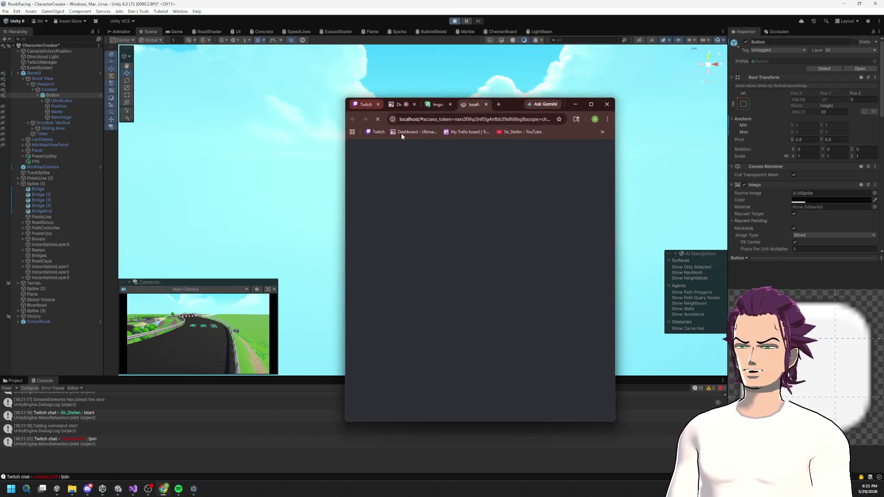
{"action": "left_click", "coordinate": [576, 105]}
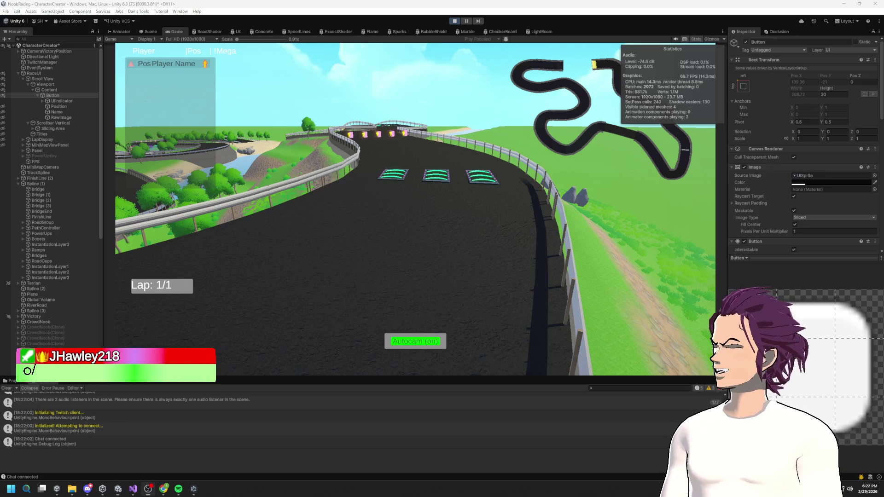
- Deactivate the Button template entry during play and close the Chrome window showing the layout sketch
{"action": "left_click", "coordinate": [750, 40]}
{"action": "left_click", "coordinate": [746, 42]}
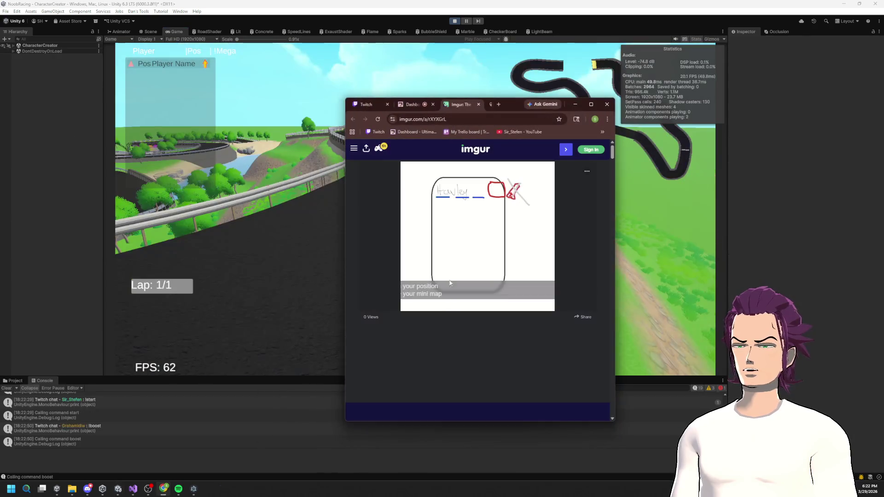
{"action": "left_click", "coordinate": [607, 105]}
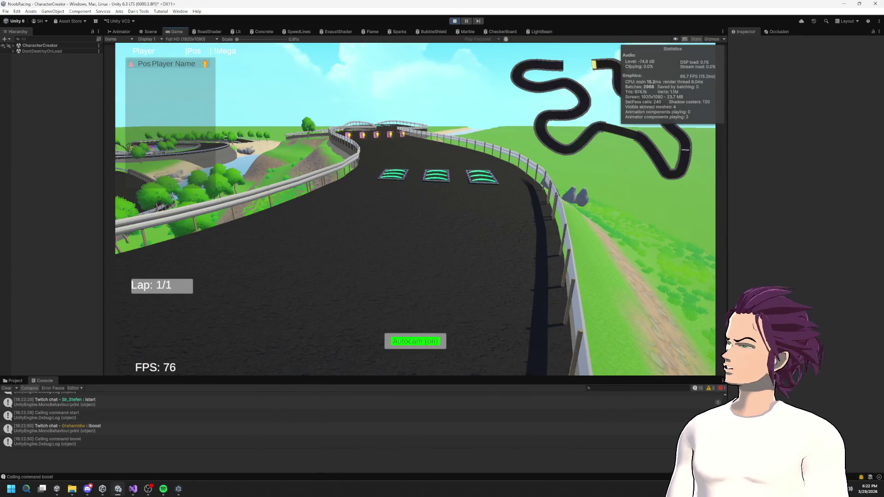
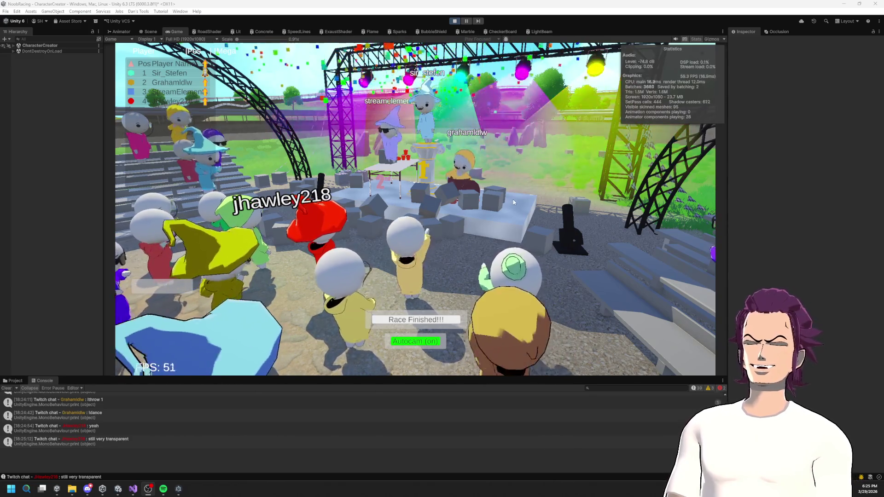
- Switch the running race to the Scene view and select one of the racer karts
{"action": "left_click", "coordinate": [455, 21]}
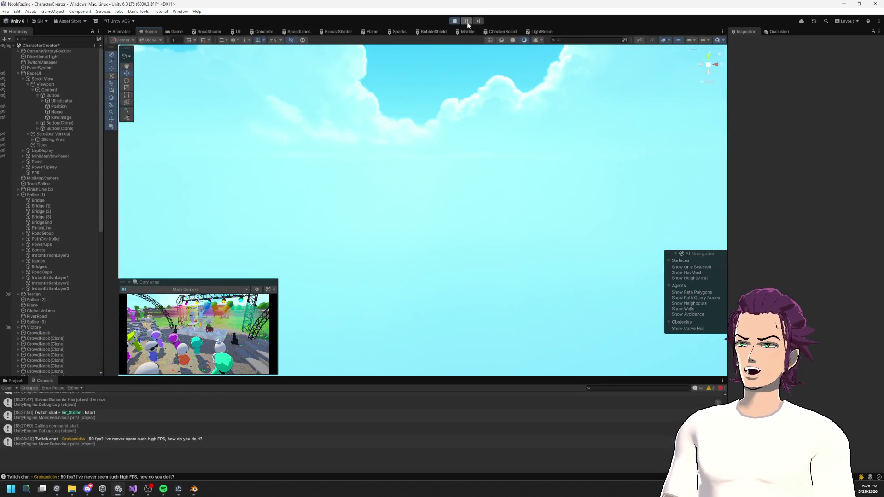
{"action": "scroll", "coordinate": [52, 310], "scroll_direction": "down", "scroll_amount": 10}
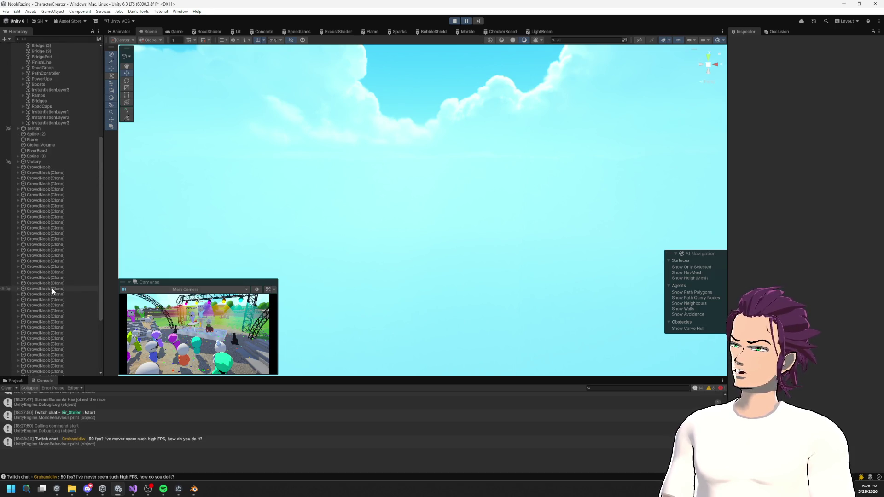
{"action": "scroll", "coordinate": [53, 291], "scroll_direction": "down", "scroll_amount": 6}
{"action": "left_click", "coordinate": [56, 362]}
- Frame the selected noob(Clone) kart and orbit and zoom around its seat
{"action": "key", "text": "f"}
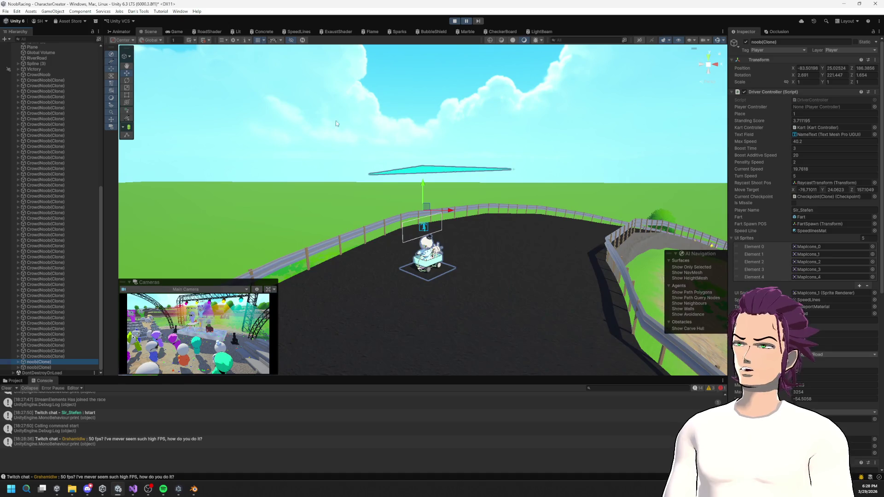
{"action": "scroll", "coordinate": [406, 292], "scroll_direction": "up", "scroll_amount": 5}
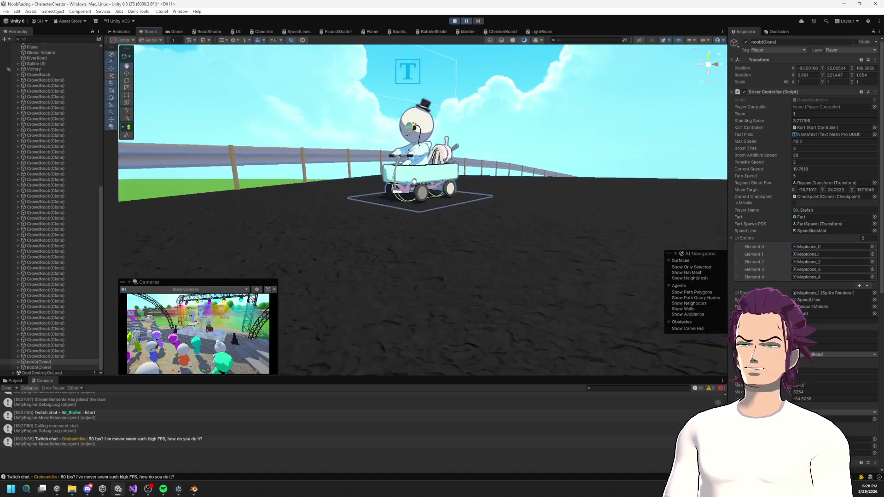
{"action": "scroll", "coordinate": [414, 181], "scroll_direction": "up", "scroll_amount": 5}
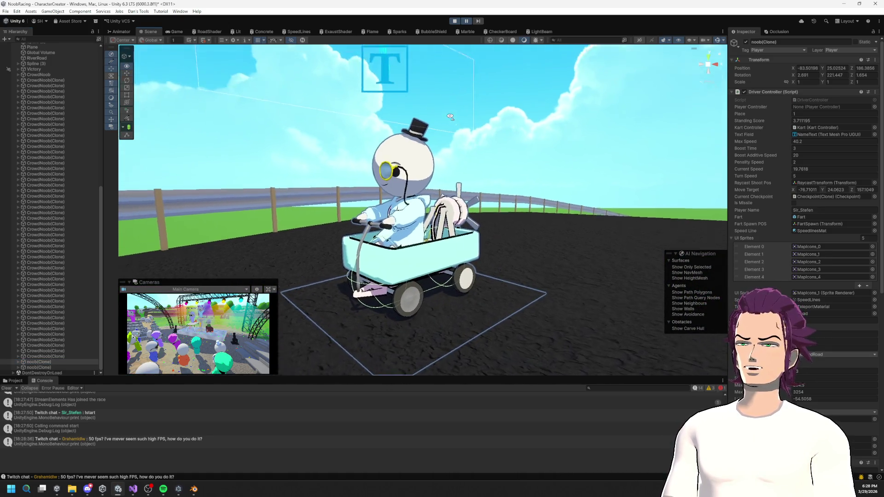
{"action": "scroll", "coordinate": [451, 116], "scroll_direction": "up", "scroll_amount": 10}
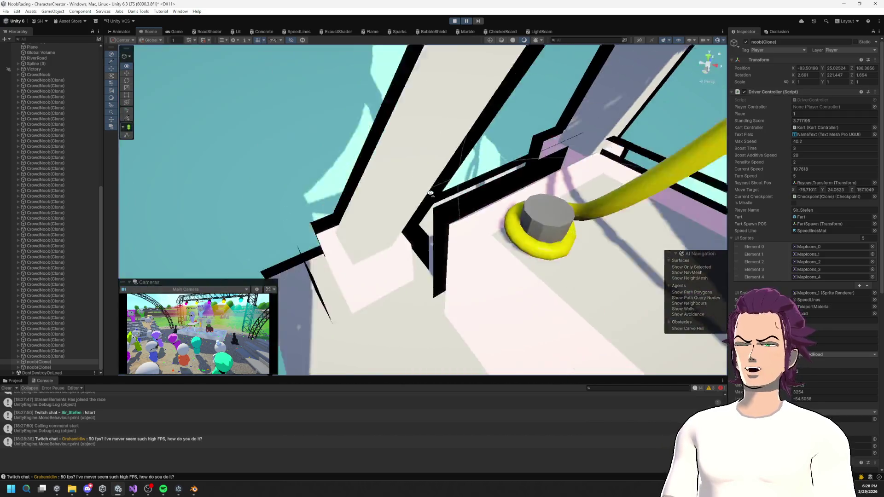
{"action": "mouse_move", "coordinate": [431, 193]}
{"action": "left_mouse_down"}
{"action": "mouse_move", "coordinate": [493, 184]}
{"action": "mouse_move", "coordinate": [621, 137]}
{"action": "left_mouse_up"}
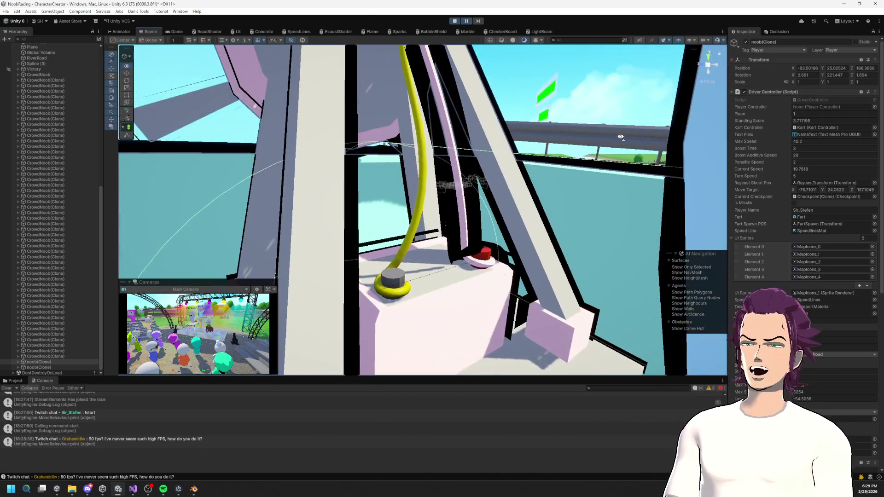
{"action": "scroll", "coordinate": [621, 137], "scroll_direction": "down", "scroll_amount": 10}
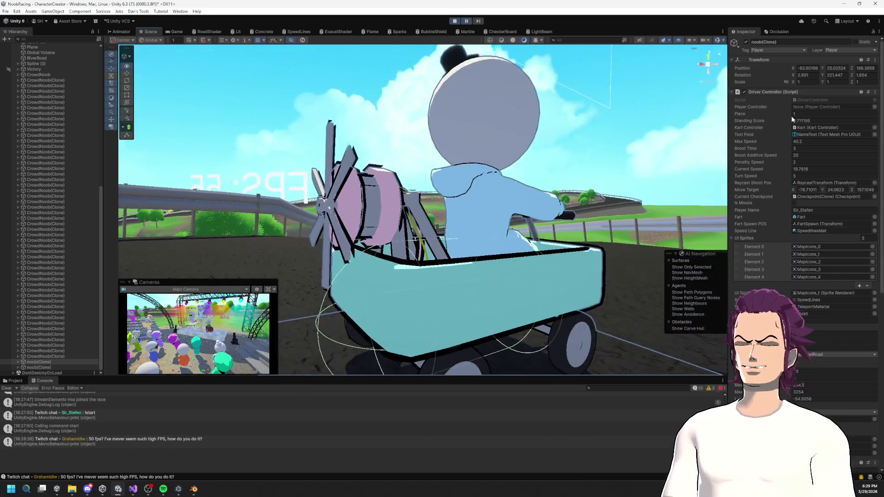
{"action": "left_click_drag", "start_coordinate": [529, 139], "coordinate": [605, 153]}
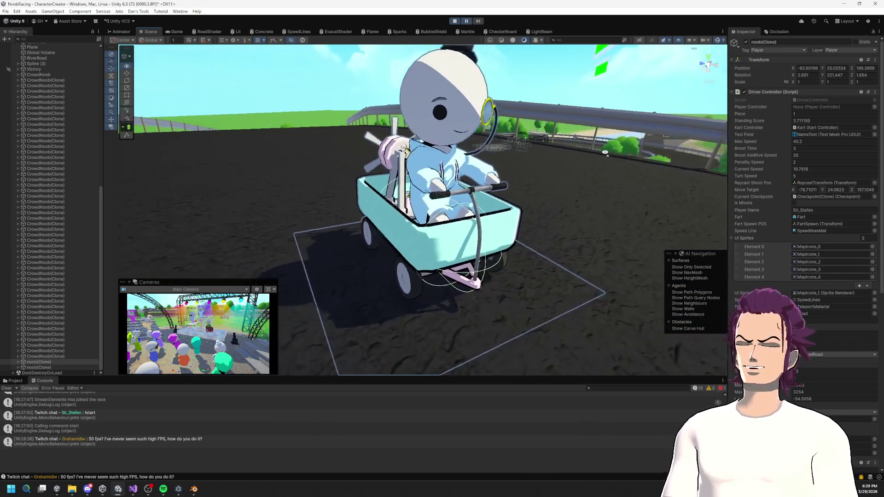
{"action": "scroll", "coordinate": [523, 260], "scroll_direction": "up", "scroll_amount": 3}
{"action": "scroll", "coordinate": [377, 177], "scroll_direction": "up", "scroll_amount": 3}
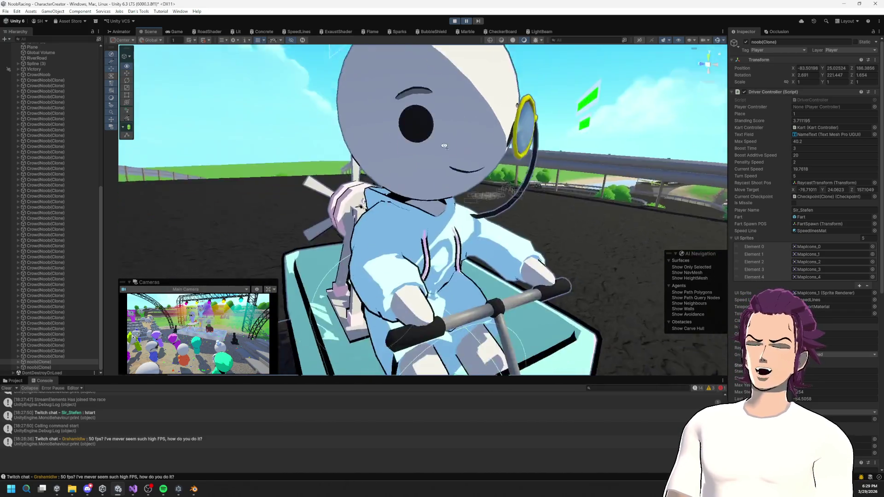
{"action": "scroll", "coordinate": [414, 161], "scroll_direction": "down", "scroll_amount": 5}
{"action": "mouse_move", "coordinate": [415, 162]}
{"action": "left_mouse_down"}
{"action": "mouse_move", "coordinate": [604, 133]}
{"action": "mouse_move", "coordinate": [454, 137]}
{"action": "left_mouse_up"}
- Make the Scene view follow the racer, then switch over to Blender
{"action": "key", "text": "shift+f"}
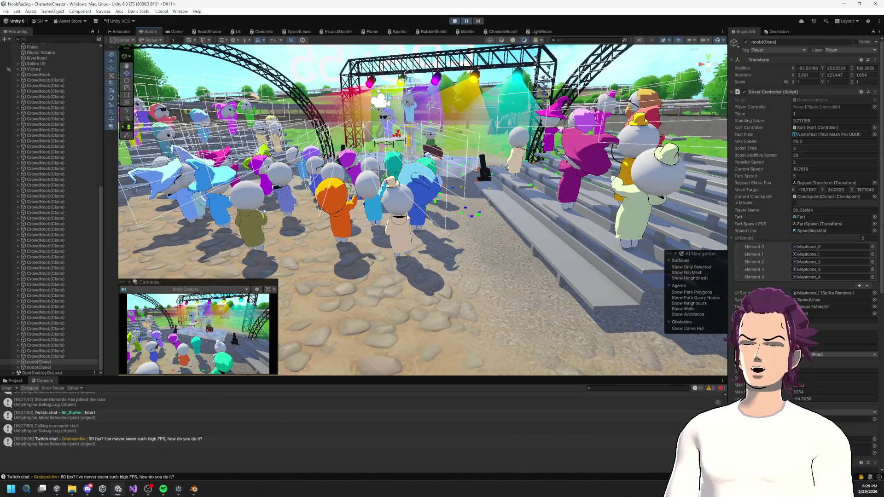
{"action": "mouse_move", "coordinate": [462, 180]}
{"action": "left_mouse_down"}
{"action": "mouse_move", "coordinate": [499, 160]}
{"action": "mouse_move", "coordinate": [534, 164]}
{"action": "mouse_move", "coordinate": [407, 163]}
{"action": "left_mouse_up"}
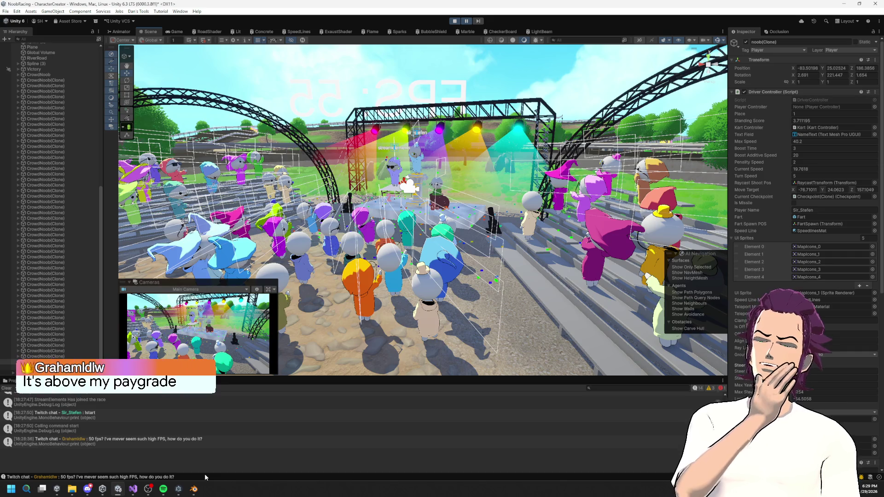
{"action": "left_click", "coordinate": [193, 489]}
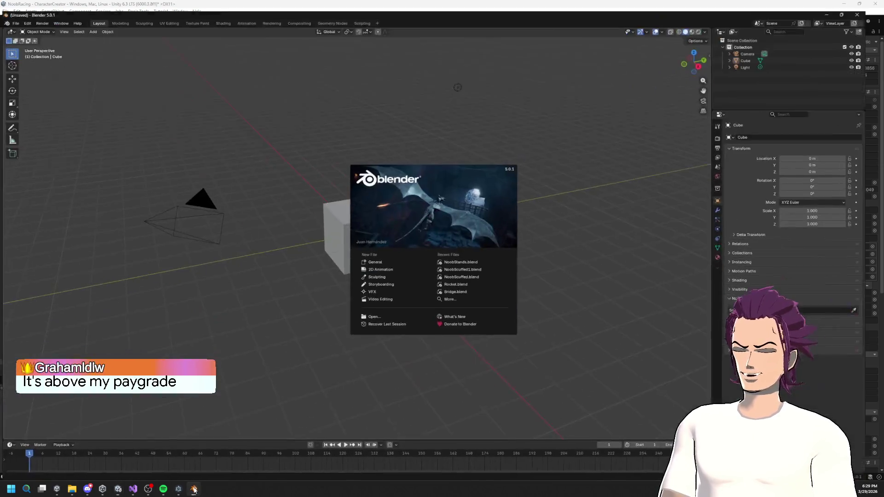
- Open NoobScuffed.blend from the recent files list and orbit to the character's side
{"action": "left_click", "coordinate": [460, 296]}
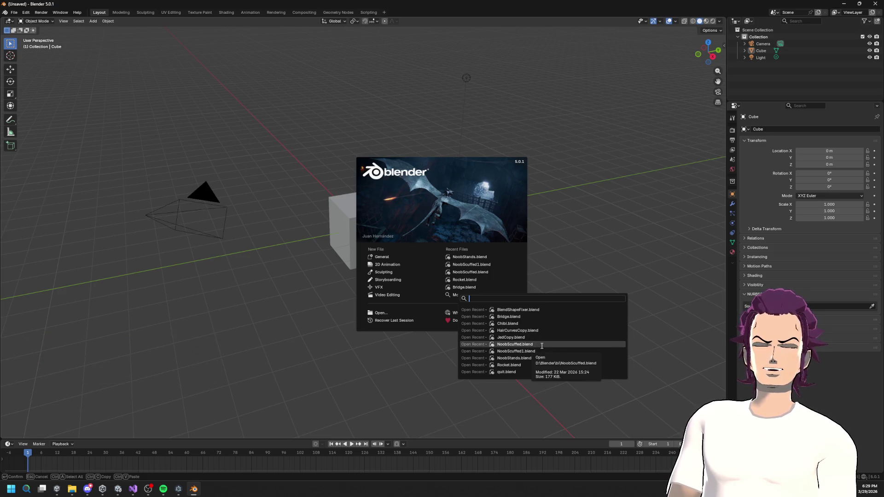
{"action": "left_click", "coordinate": [542, 345]}
{"action": "mouse_move", "coordinate": [541, 346]}
{"action": "left_mouse_down"}
{"action": "mouse_move", "coordinate": [531, 333]}
{"action": "mouse_move", "coordinate": [582, 342]}
{"action": "mouse_move", "coordinate": [511, 335]}
{"action": "left_mouse_up"}
{"action": "scroll", "coordinate": [502, 338], "scroll_direction": "up", "scroll_amount": 3}
{"action": "scroll", "coordinate": [829, 73], "scroll_direction": "down", "scroll_amount": 3}
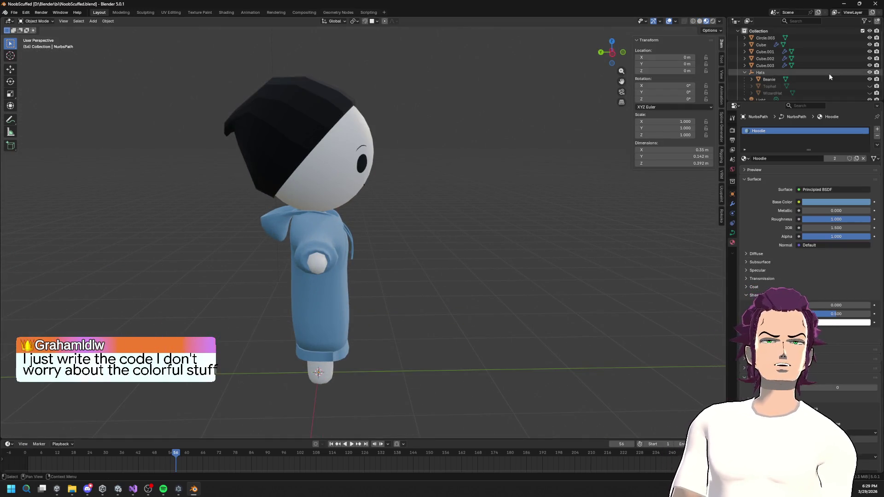
- Select the head sphere and show its Object Data mesh properties
{"action": "mouse_move", "coordinate": [546, 144]}
{"action": "left_mouse_down"}
{"action": "mouse_move", "coordinate": [485, 160]}
{"action": "mouse_move", "coordinate": [418, 268]}
{"action": "left_mouse_up"}
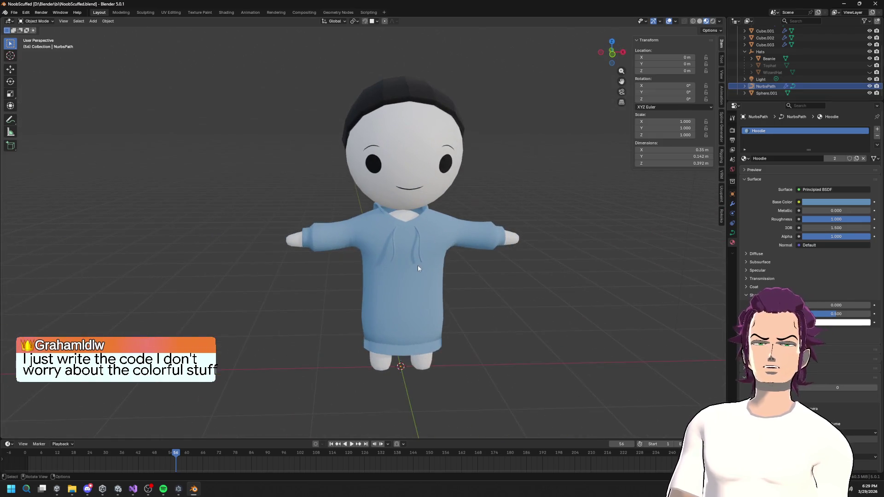
{"action": "left_click", "coordinate": [437, 251]}
{"action": "left_click", "coordinate": [425, 159]}
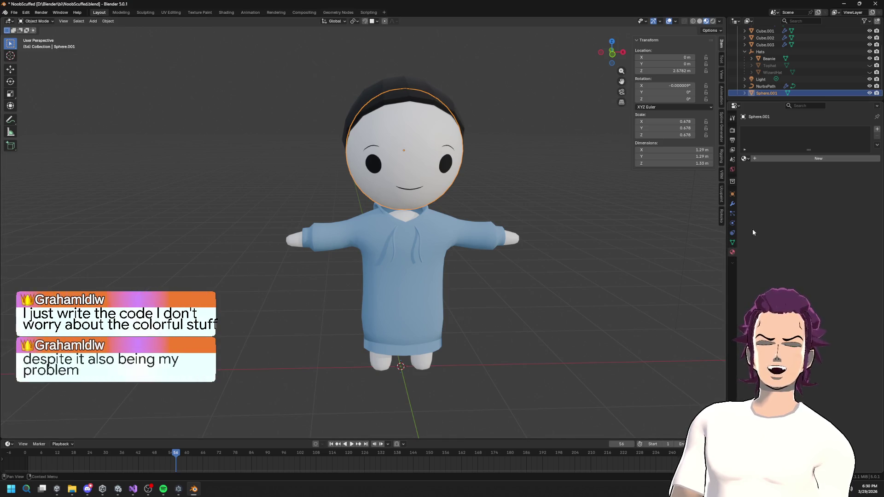
{"action": "left_click", "coordinate": [491, 151]}
{"action": "left_click", "coordinate": [443, 160]}
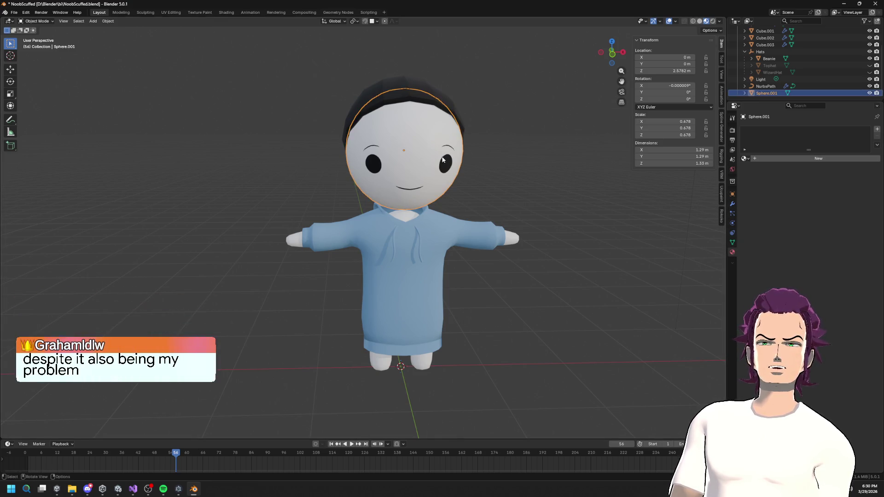
{"action": "left_click", "coordinate": [732, 244]}
{"action": "right_click", "coordinate": [733, 262]}
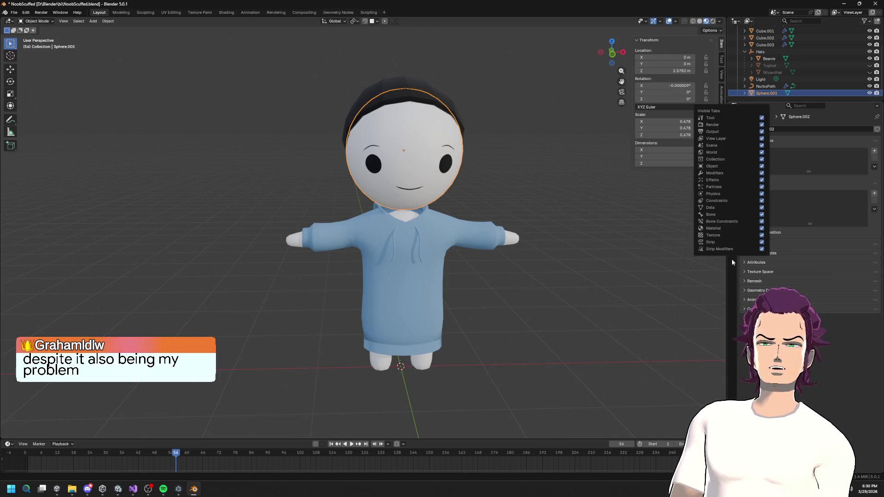
{"action": "key", "text": "g"}
{"action": "key", "text": "Escape"}
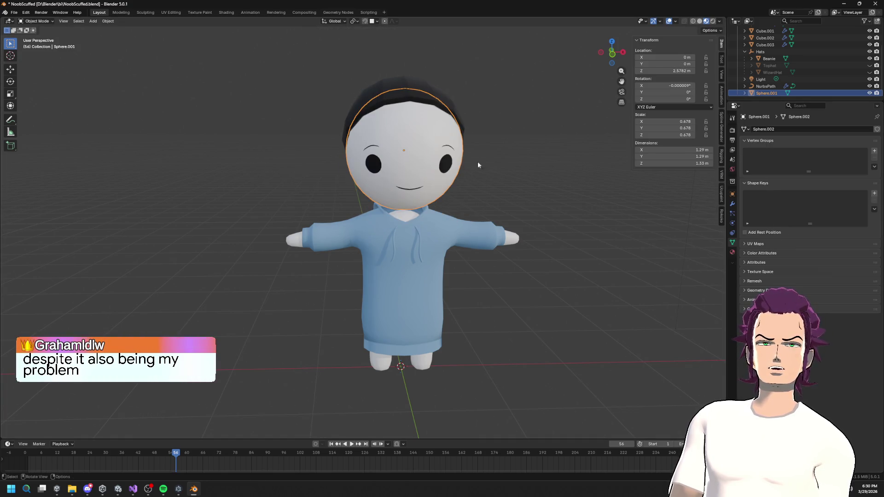
{"action": "left_click", "coordinate": [14, 13]}
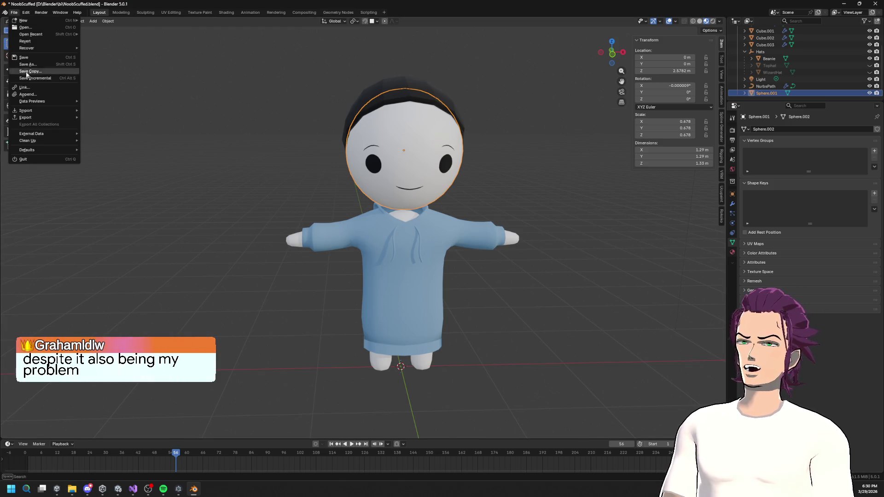
- Open NoobVictory.blend through File > Open, choosing Don't Save for the current file
{"action": "mouse_move", "coordinate": [42, 120]}
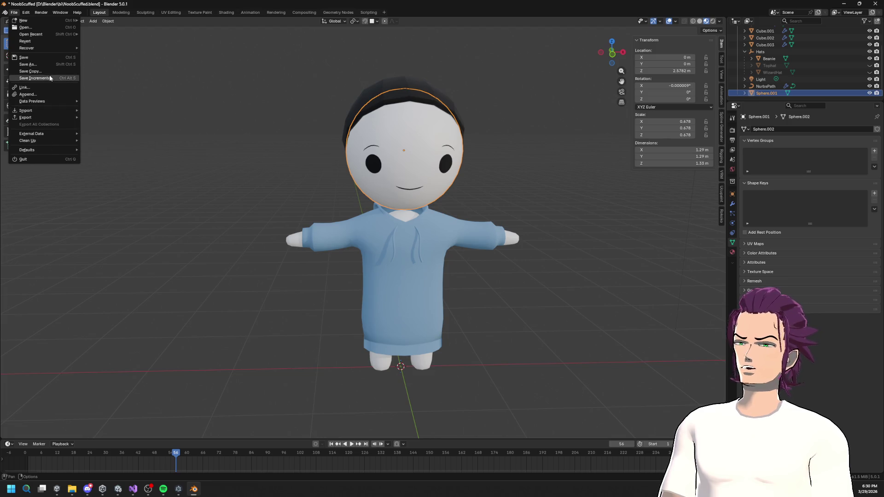
{"action": "left_click", "coordinate": [43, 28]}
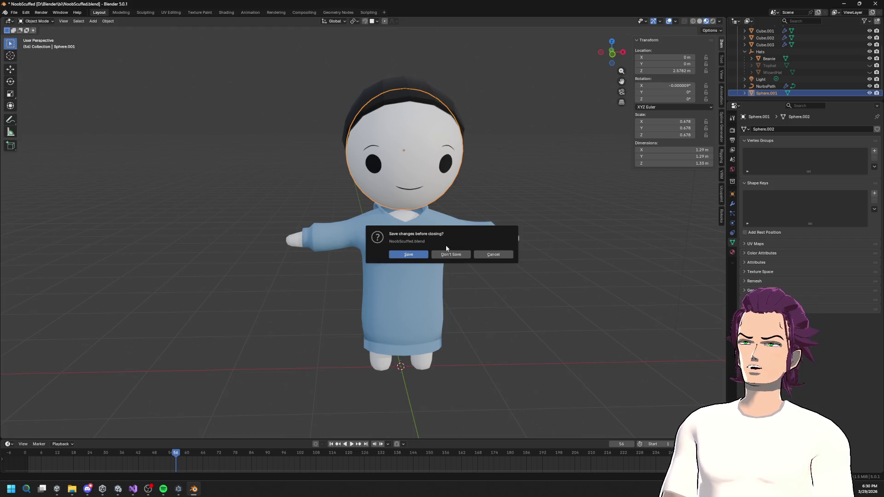
{"action": "left_click", "coordinate": [449, 254]}
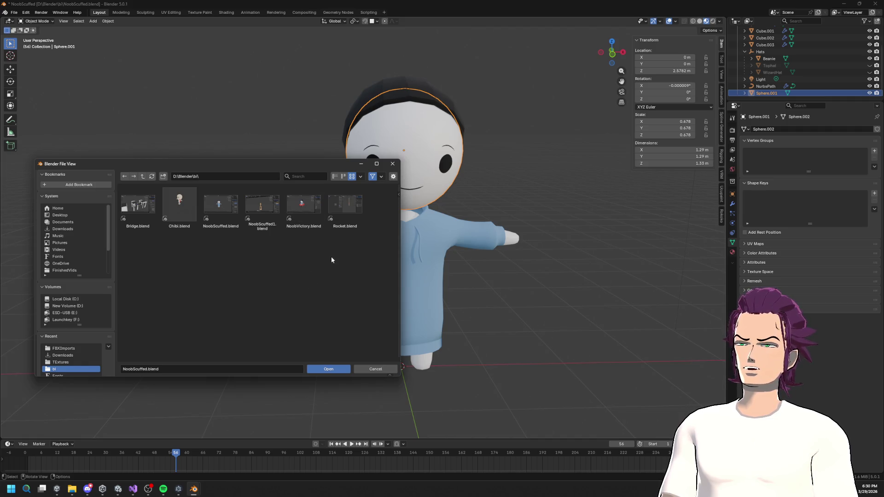
{"action": "left_click", "coordinate": [306, 205]}
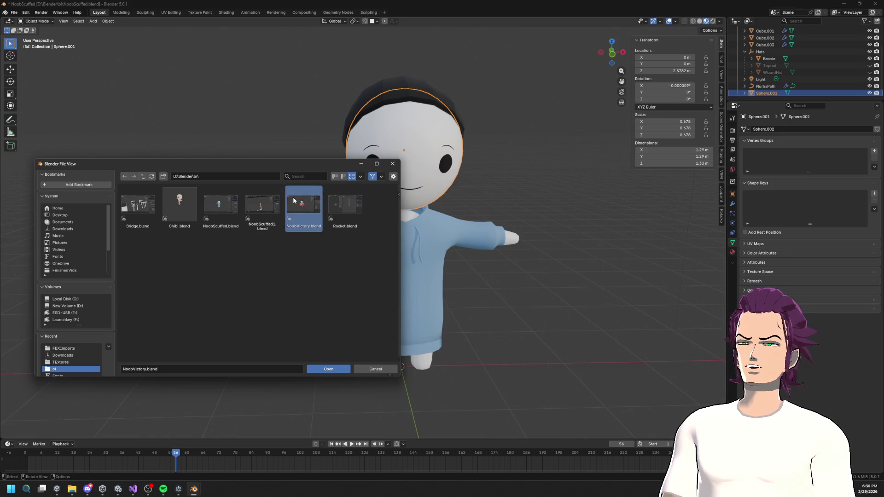
{"action": "double_click", "coordinate": [294, 200]}
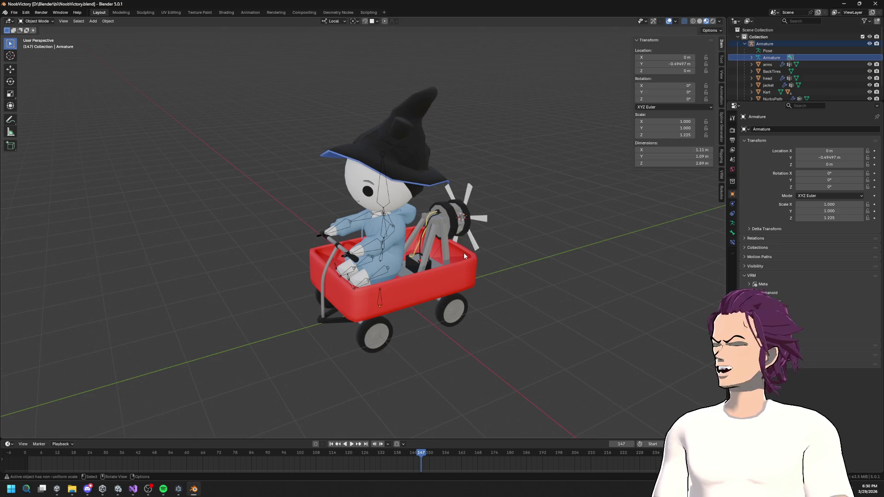
- Inspect the kart's parts: wagon material slots, head, wizard hat, handlebar and front wheel
{"action": "scroll", "coordinate": [463, 252], "scroll_direction": "up", "scroll_amount": 8}
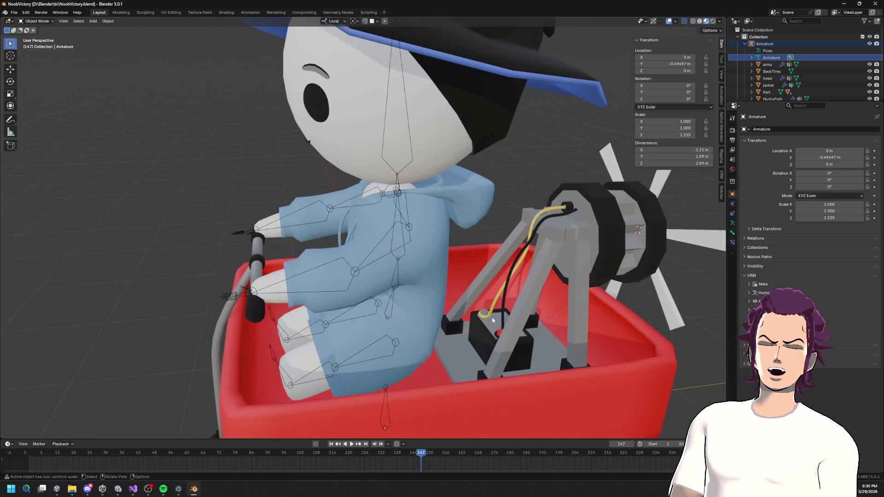
{"action": "left_click", "coordinate": [483, 333]}
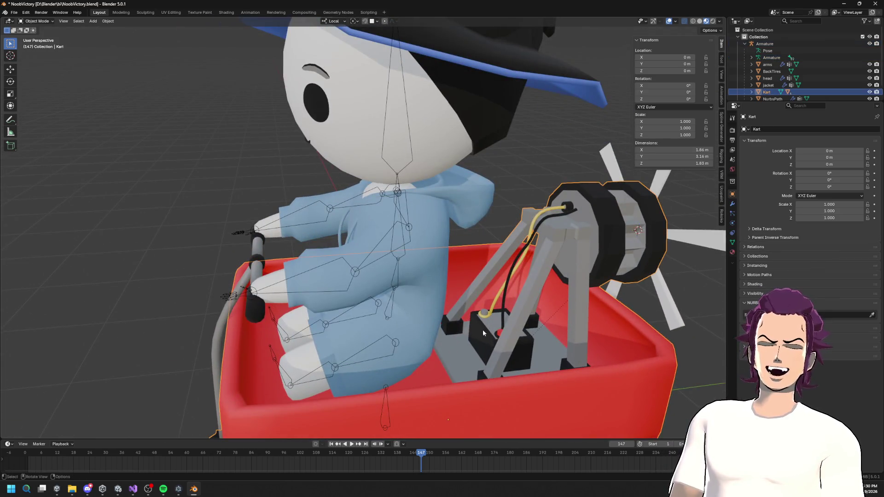
{"action": "scroll", "coordinate": [486, 323], "scroll_direction": "down", "scroll_amount": 6}
{"action": "left_click", "coordinate": [735, 252]}
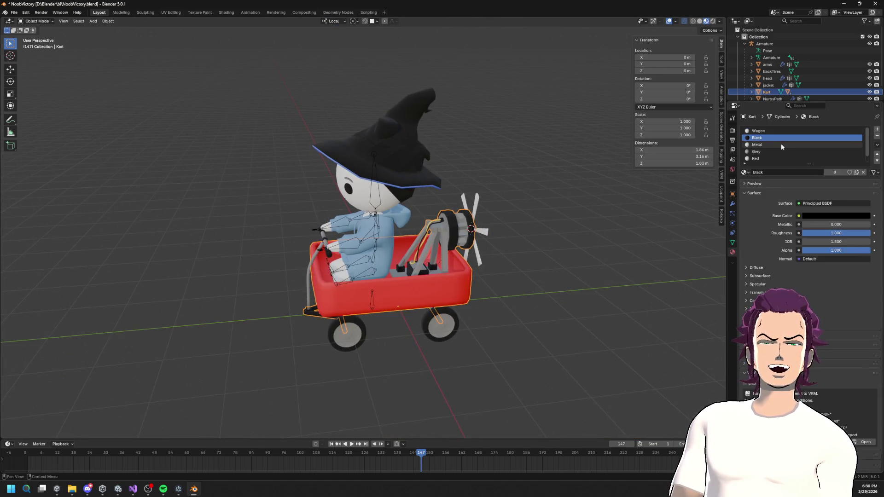
{"action": "scroll", "coordinate": [762, 151], "scroll_direction": "down", "scroll_amount": 1}
{"action": "mouse_move", "coordinate": [456, 175]}
{"action": "left_mouse_down"}
{"action": "mouse_move", "coordinate": [471, 153]}
{"action": "mouse_move", "coordinate": [438, 171]}
{"action": "mouse_move", "coordinate": [455, 172]}
{"action": "mouse_move", "coordinate": [393, 181]}
{"action": "left_mouse_up"}
{"action": "left_click", "coordinate": [414, 184]}
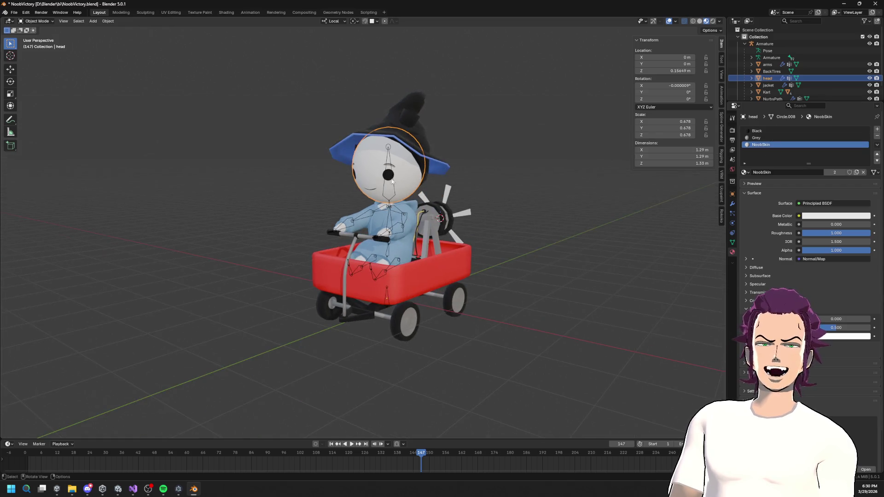
{"action": "left_click", "coordinate": [414, 112]}
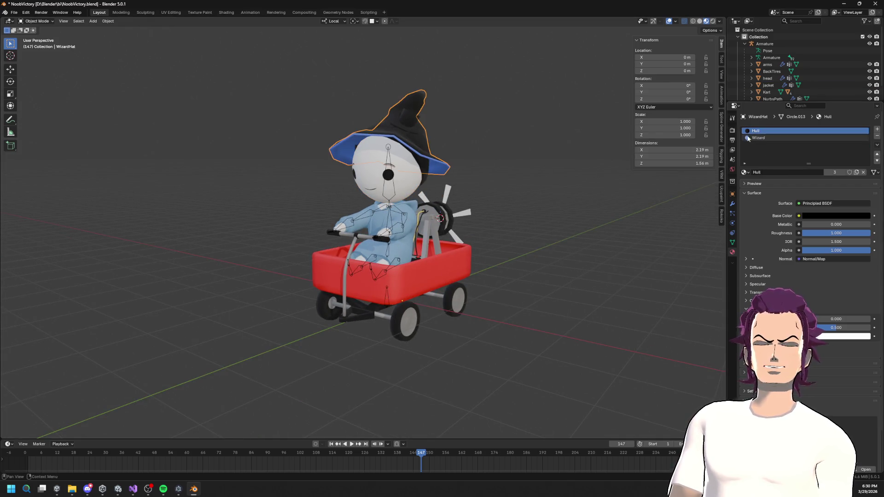
{"action": "scroll", "coordinate": [345, 256], "scroll_direction": "up", "scroll_amount": 3}
{"action": "left_click", "coordinate": [345, 256]}
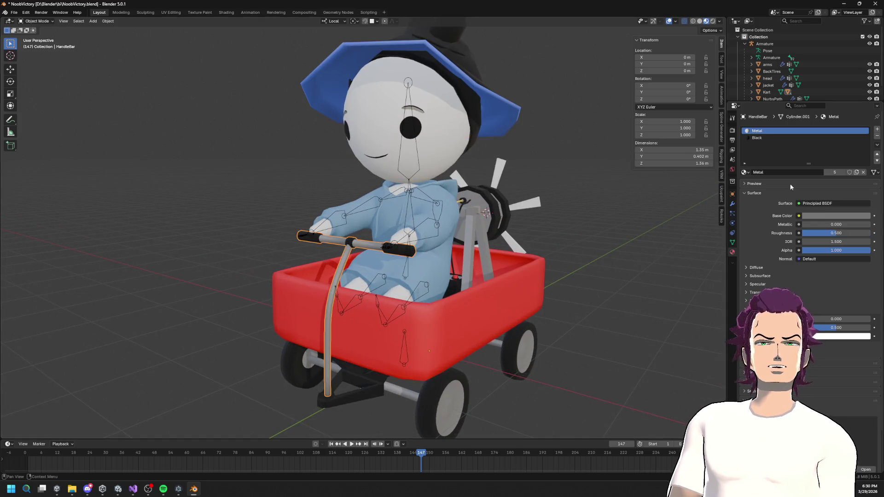
{"action": "left_click", "coordinate": [447, 414]}
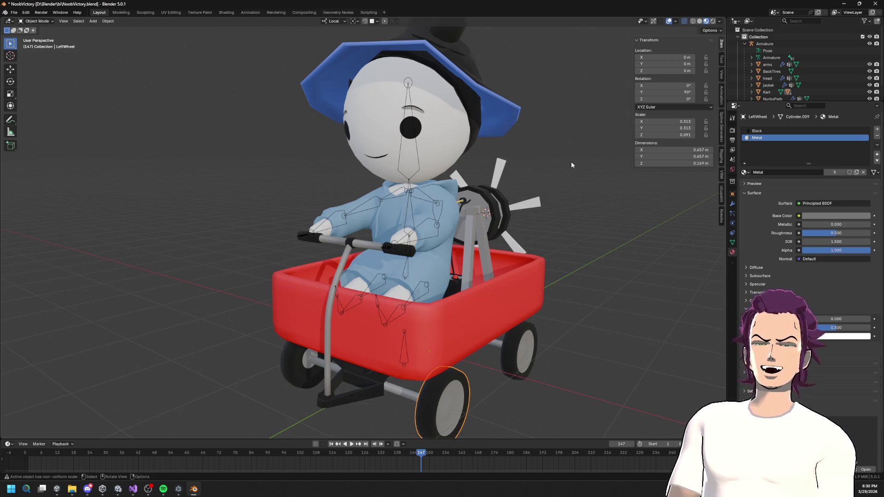
- Orbit to view the kart from behind and switch to the UV Editing workspace
{"action": "mouse_move", "coordinate": [404, 286]}
{"action": "left_mouse_down"}
{"action": "mouse_move", "coordinate": [473, 291]}
{"action": "mouse_move", "coordinate": [371, 260]}
{"action": "mouse_move", "coordinate": [405, 253]}
{"action": "mouse_move", "coordinate": [465, 301]}
{"action": "mouse_move", "coordinate": [488, 291]}
{"action": "mouse_move", "coordinate": [481, 259]}
{"action": "left_mouse_up"}
{"action": "scroll", "coordinate": [481, 258], "scroll_direction": "up", "scroll_amount": 4}
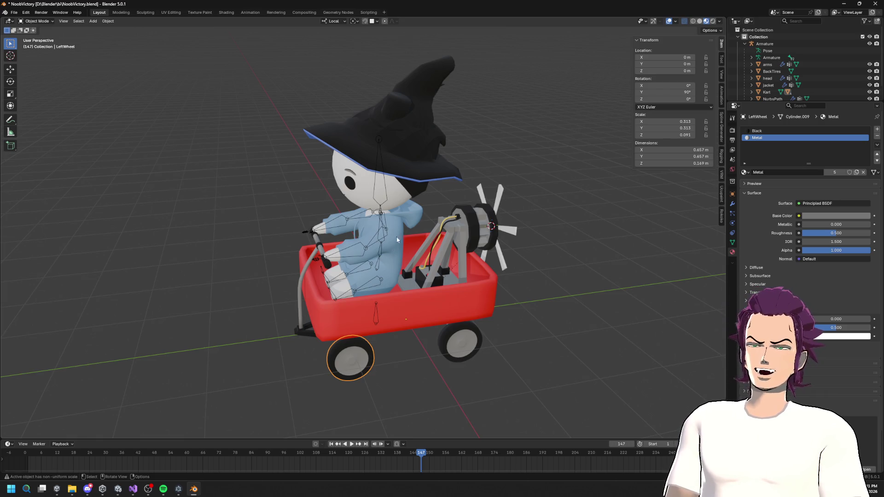
{"action": "scroll", "coordinate": [403, 217], "scroll_direction": "up", "scroll_amount": 2}
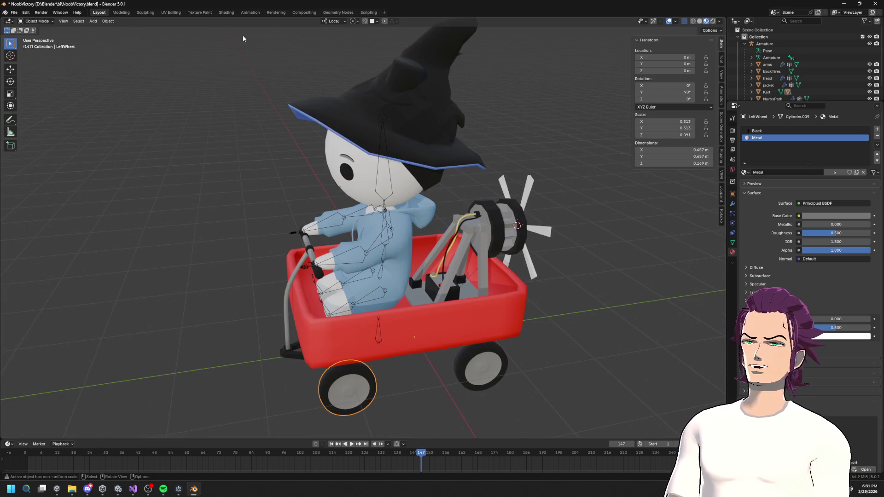
{"action": "left_click", "coordinate": [172, 13]}
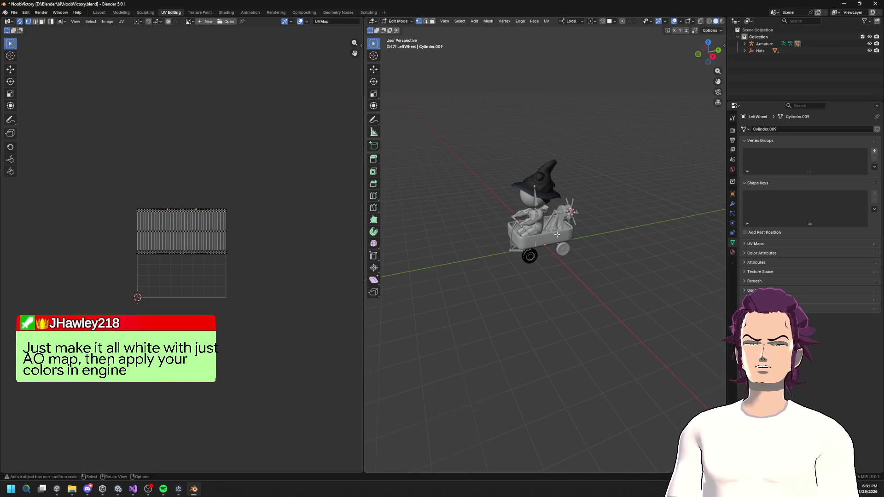
- Select all left-wheel faces and scale their UVs twice into a dot near the top-left corner
{"action": "scroll", "coordinate": [557, 234], "scroll_direction": "up", "scroll_amount": 4}
{"action": "left_click_drag", "start_coordinate": [579, 220], "coordinate": [571, 156]}
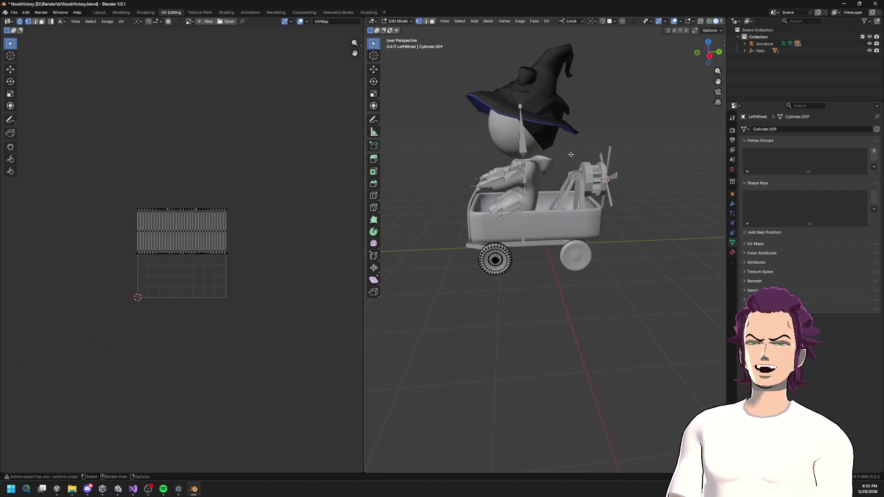
{"action": "left_click", "coordinate": [529, 260]}
{"action": "key", "text": "l"}
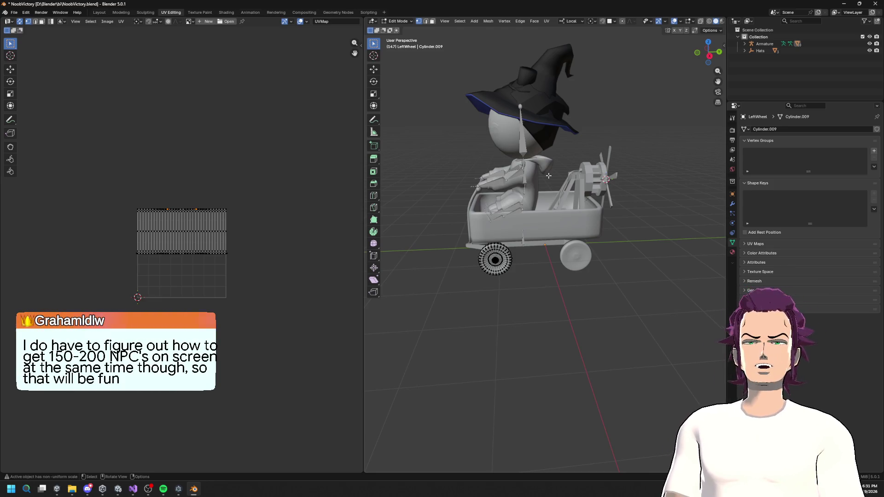
{"action": "left_click_drag", "start_coordinate": [109, 187], "coordinate": [235, 281]}
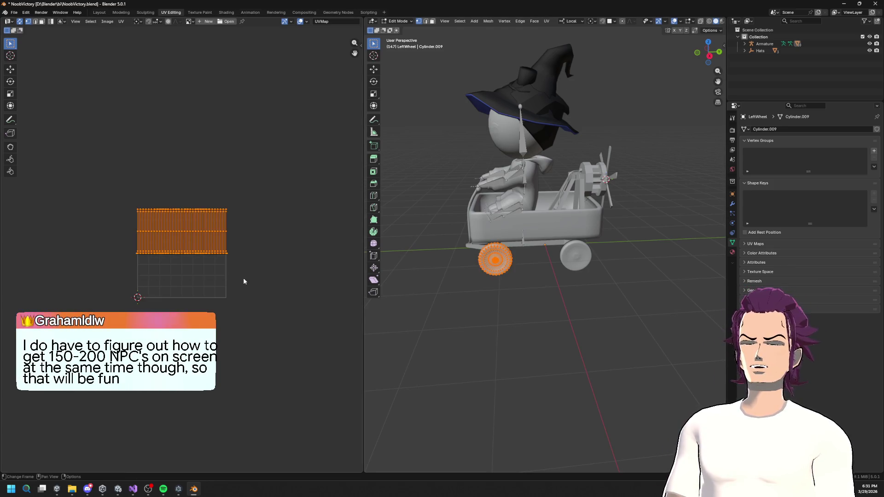
{"action": "key", "text": "s"}
{"action": "left_click", "coordinate": [201, 213]}
{"action": "key", "text": "s"}
{"action": "left_click", "coordinate": [197, 211]}
{"action": "key", "text": "g"}
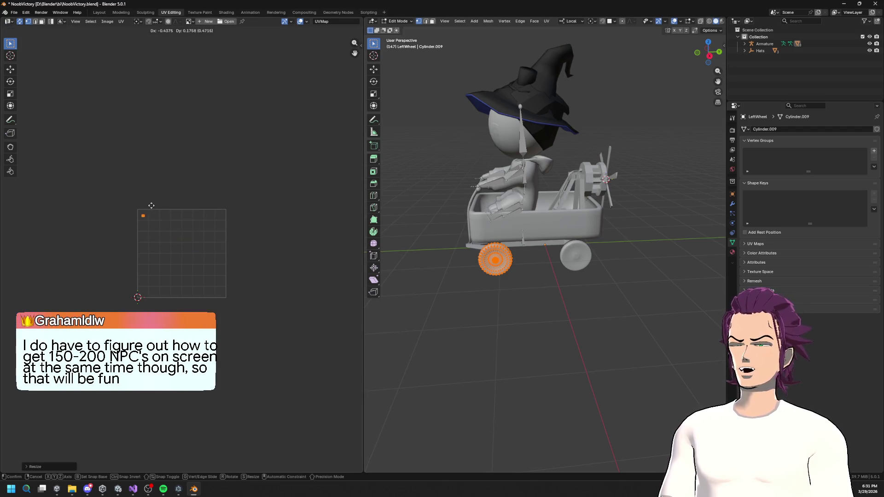
{"action": "left_click", "coordinate": [152, 206]}
- Zoom in and box-select and clear the UV selection around the tiny wheel island
{"action": "scroll", "coordinate": [131, 214], "scroll_direction": "up", "scroll_amount": 4}
{"action": "left_click", "coordinate": [131, 213]}
{"action": "scroll", "coordinate": [131, 213], "scroll_direction": "up", "scroll_amount": 1}
{"action": "left_click_drag", "start_coordinate": [49, 115], "coordinate": [76, 142]}
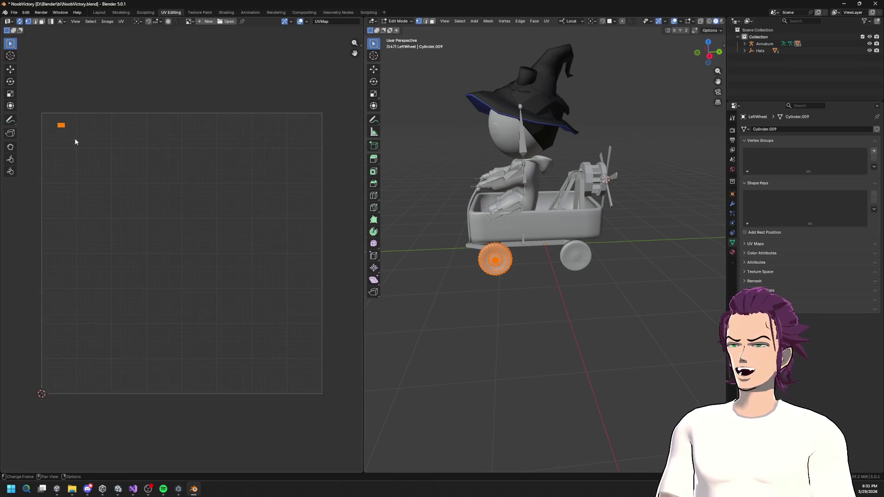
{"action": "mouse_move", "coordinate": [195, 105]}
{"action": "left_mouse_down"}
{"action": "mouse_move", "coordinate": [216, 134]}
{"action": "mouse_move", "coordinate": [323, 165]}
{"action": "left_mouse_up"}
{"action": "mouse_move", "coordinate": [259, 105]}
{"action": "left_mouse_down"}
{"action": "mouse_move", "coordinate": [306, 186]}
{"action": "mouse_move", "coordinate": [332, 190]}
{"action": "left_mouse_up"}
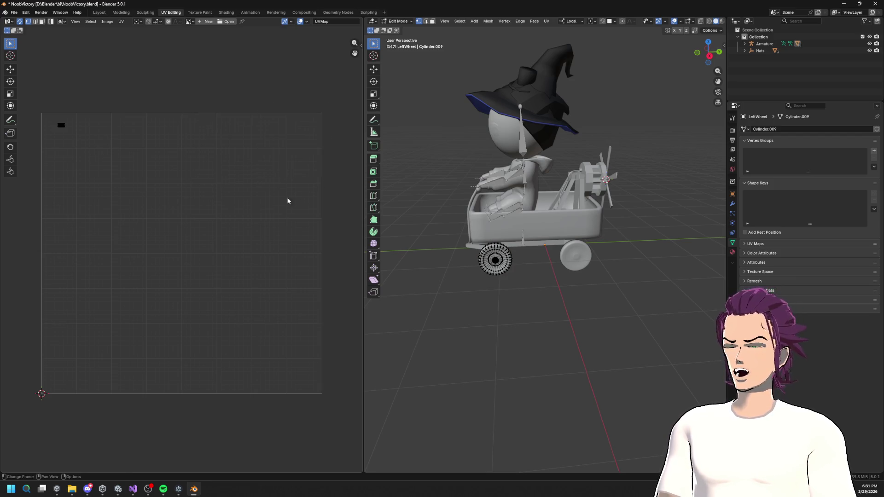
{"action": "left_click_drag", "start_coordinate": [253, 325], "coordinate": [332, 400]}
{"action": "left_click_drag", "start_coordinate": [202, 312], "coordinate": [260, 396]}
{"action": "left_click_drag", "start_coordinate": [55, 286], "coordinate": [124, 378]}
{"action": "left_click_drag", "start_coordinate": [230, 250], "coordinate": [295, 372]}
{"action": "left_click_drag", "start_coordinate": [274, 250], "coordinate": [311, 379]}
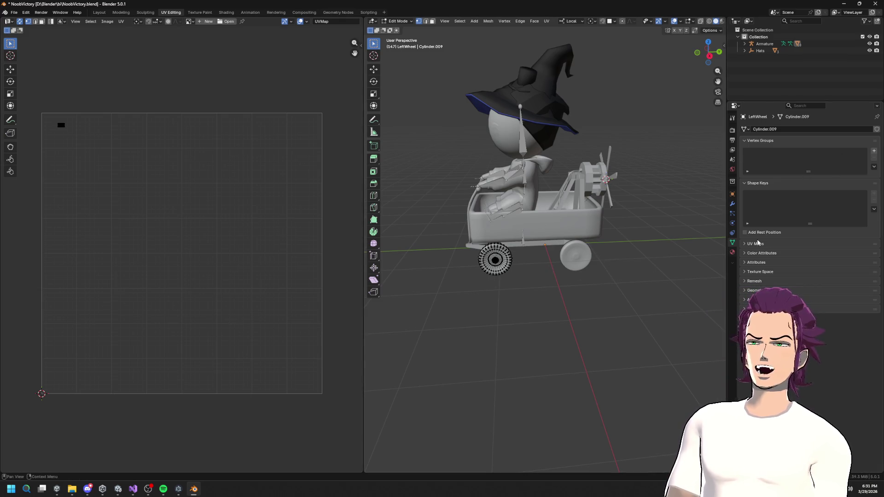
- Check the wheel's empty Modifiers tab and reselect the tiny UV island
{"action": "left_click", "coordinate": [733, 204]}
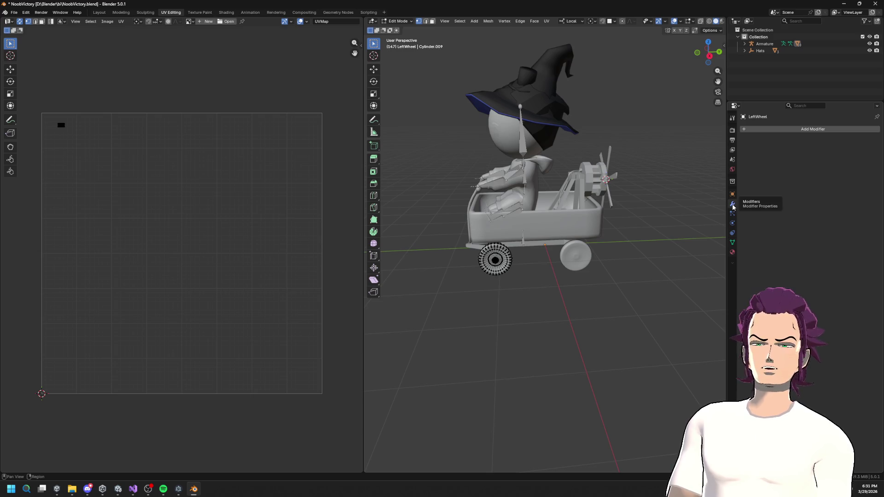
{"action": "left_click_drag", "start_coordinate": [461, 165], "coordinate": [507, 164]}
{"action": "left_click_drag", "start_coordinate": [50, 101], "coordinate": [80, 153]}
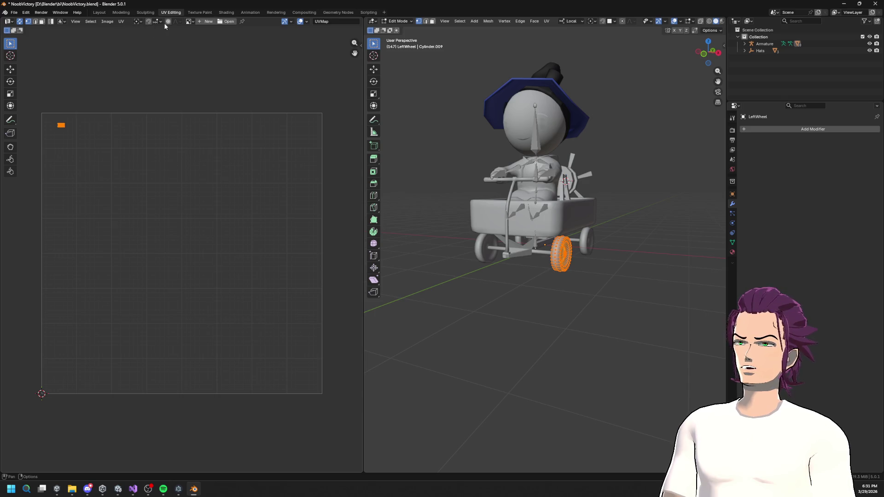
{"action": "left_click", "coordinate": [107, 21]}
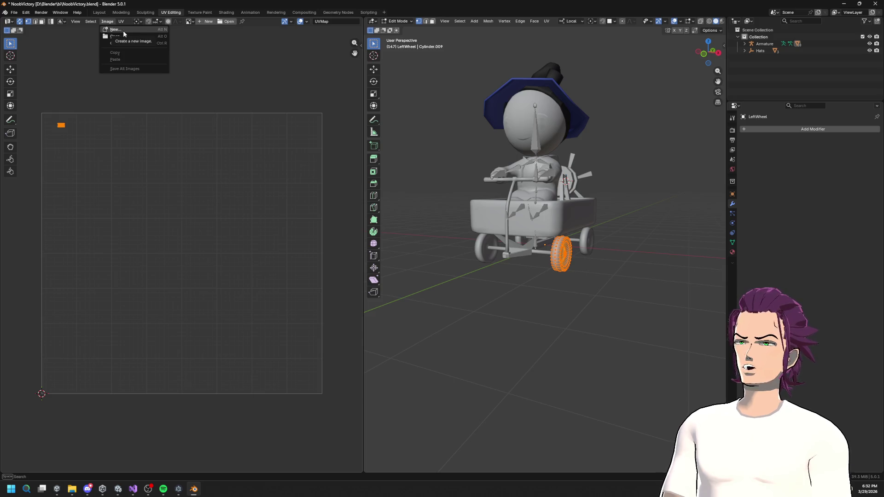
- Create a new 1024×1024 black image and name it NoobTexture
{"action": "left_click", "coordinate": [122, 29]}
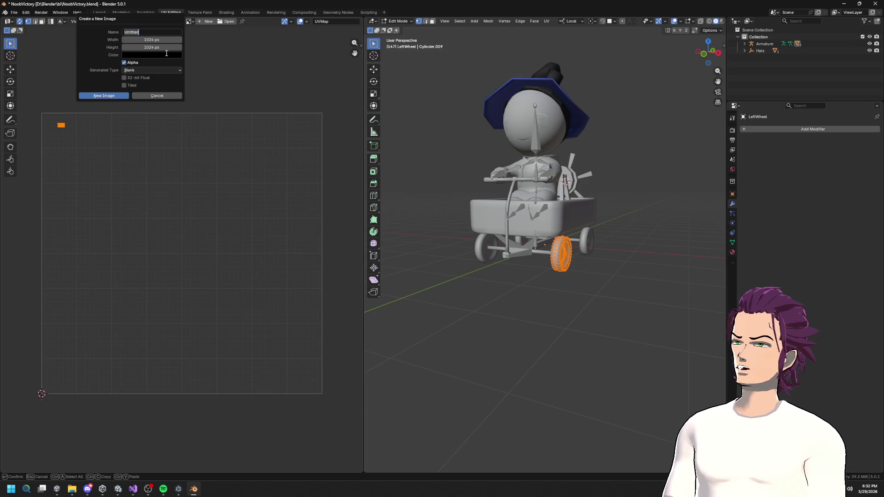
{"action": "left_click", "coordinate": [110, 98]}
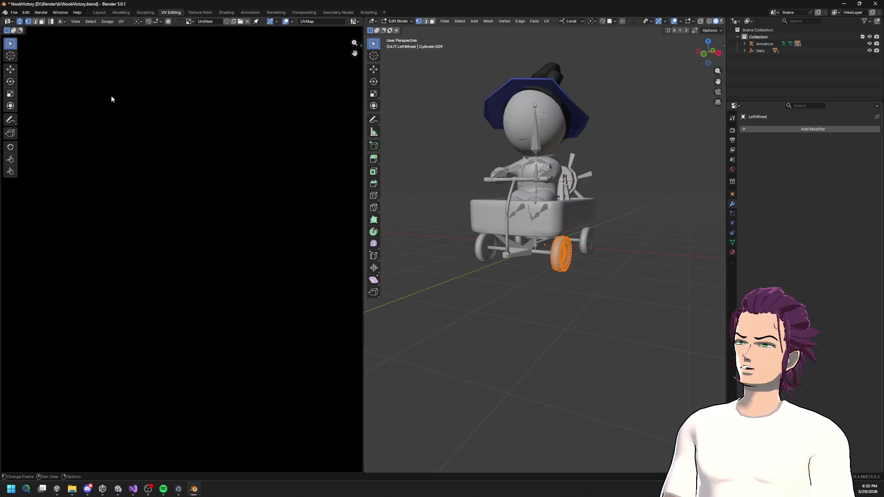
{"action": "left_click", "coordinate": [219, 21]}
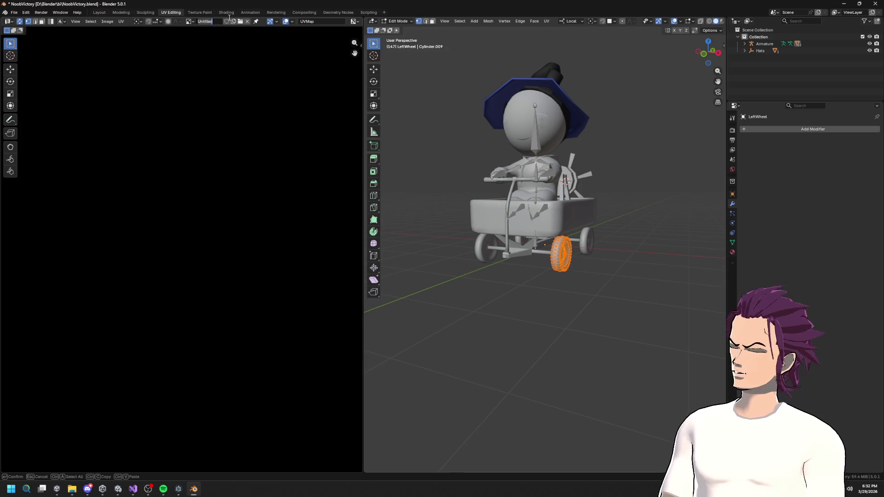
{"action": "type", "text": "NoobTexture"}
{"action": "key", "text": "Return"}
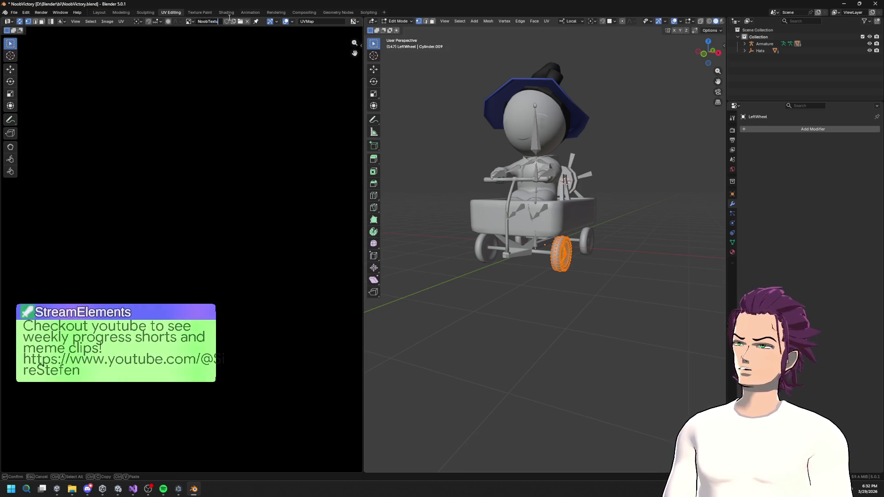
{"action": "scroll", "coordinate": [427, 198], "scroll_direction": "down", "scroll_amount": 5}
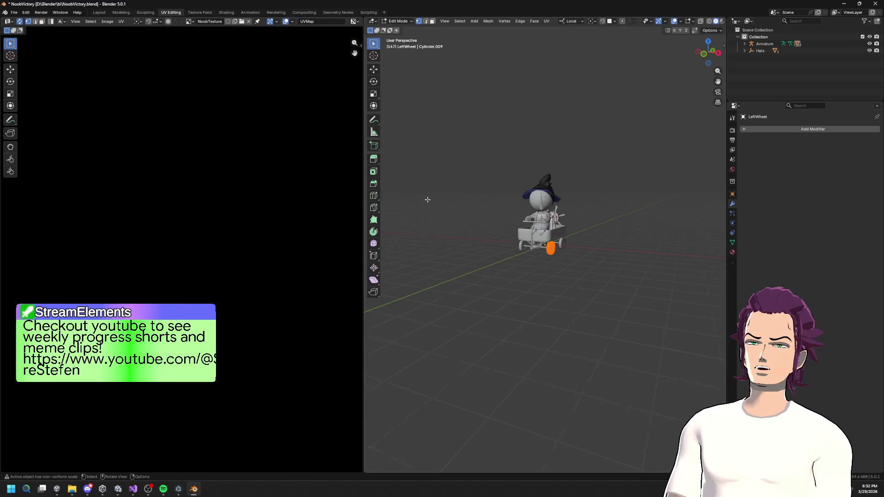
{"action": "scroll", "coordinate": [220, 160], "scroll_direction": "down", "scroll_amount": 5}
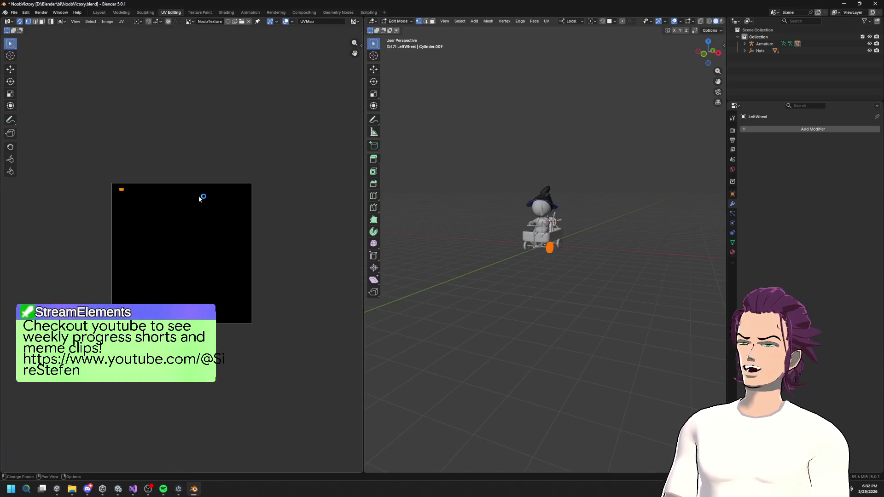
{"action": "scroll", "coordinate": [166, 178], "scroll_direction": "up", "scroll_amount": 3}
{"action": "scroll", "coordinate": [601, 207], "scroll_direction": "up", "scroll_amount": 8}
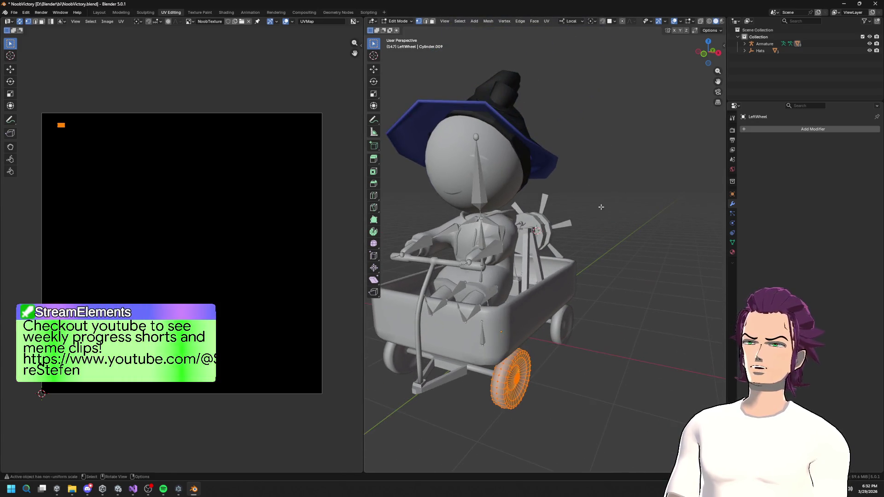
- Show the model in material colours, reselect the wheel's UV island, and turn to a frontal view
{"action": "left_click", "coordinate": [721, 22]}
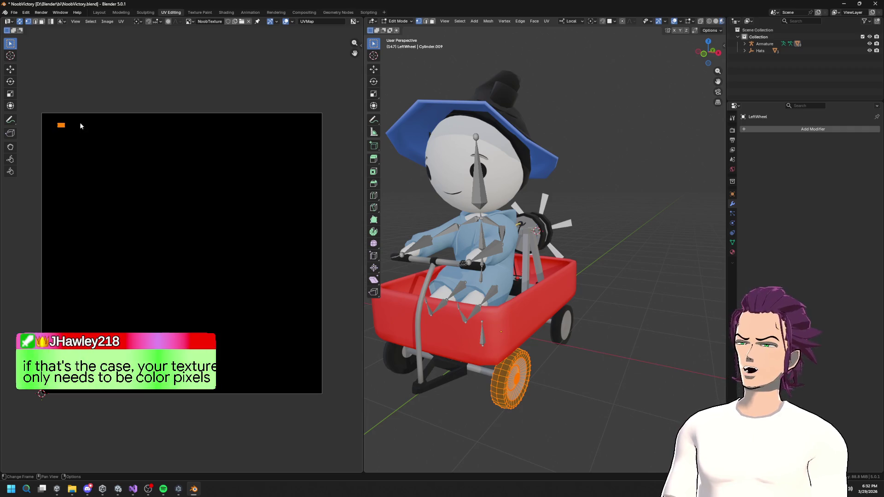
{"action": "left_click_drag", "start_coordinate": [49, 110], "coordinate": [152, 191]}
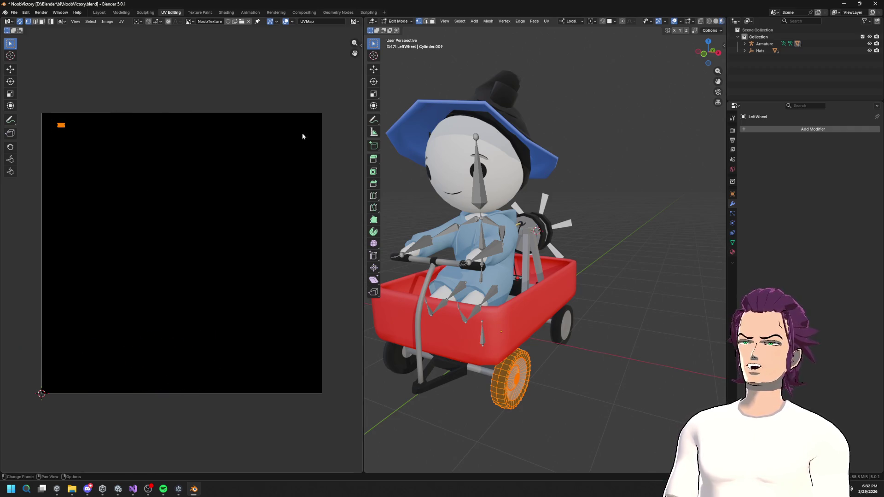
{"action": "key", "text": "KP_4"}
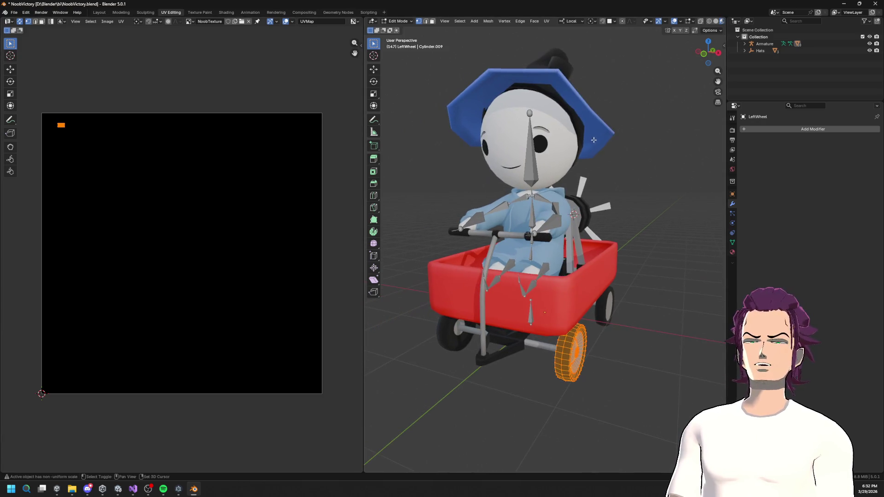
{"action": "mouse_move", "coordinate": [52, 122]}
{"action": "left_mouse_down"}
{"action": "mouse_move", "coordinate": [79, 142]}
{"action": "mouse_move", "coordinate": [69, 134]}
{"action": "left_mouse_up"}
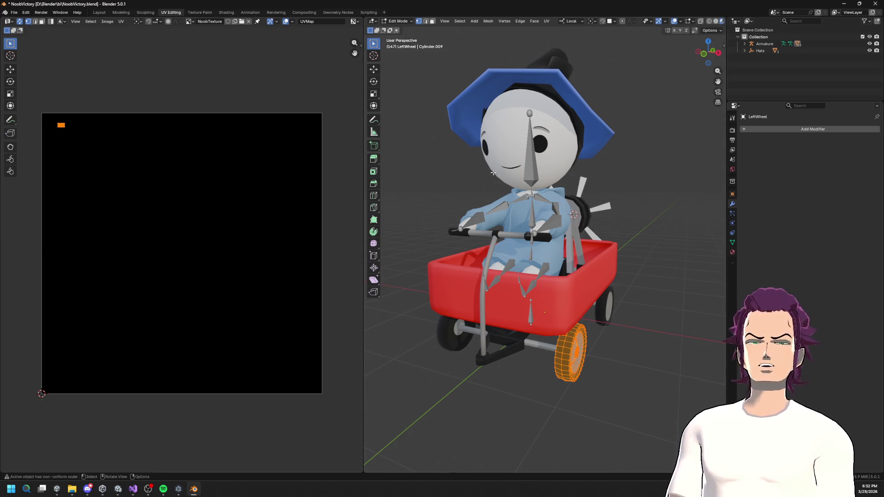
{"action": "left_click_drag", "start_coordinate": [522, 232], "coordinate": [498, 234]}
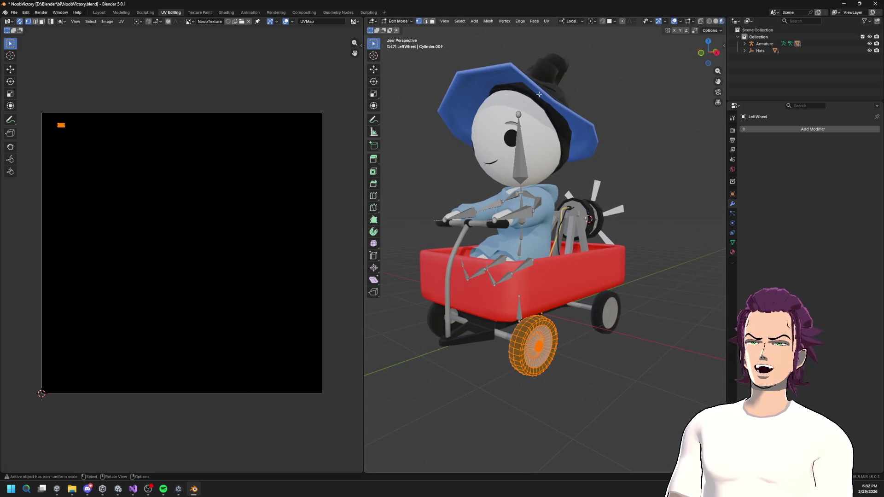
{"action": "scroll", "coordinate": [533, 151], "scroll_direction": "up", "scroll_amount": 5}
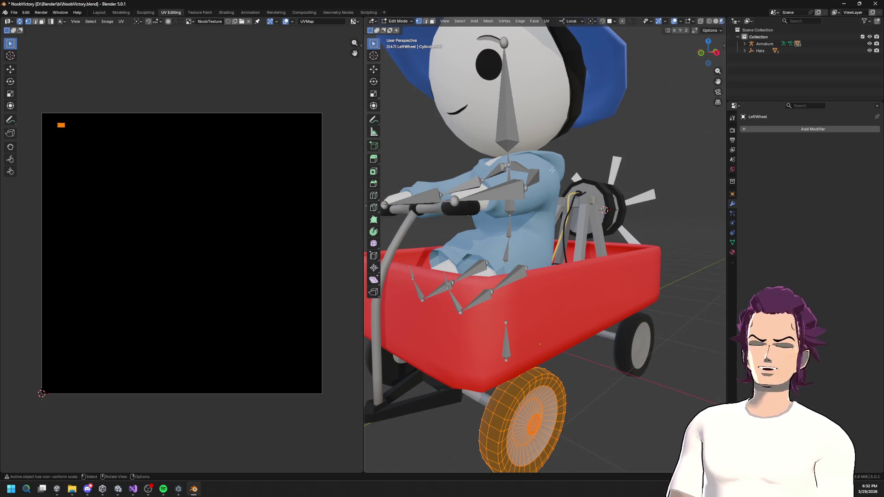
{"action": "scroll", "coordinate": [552, 170], "scroll_direction": "up", "scroll_amount": 3}
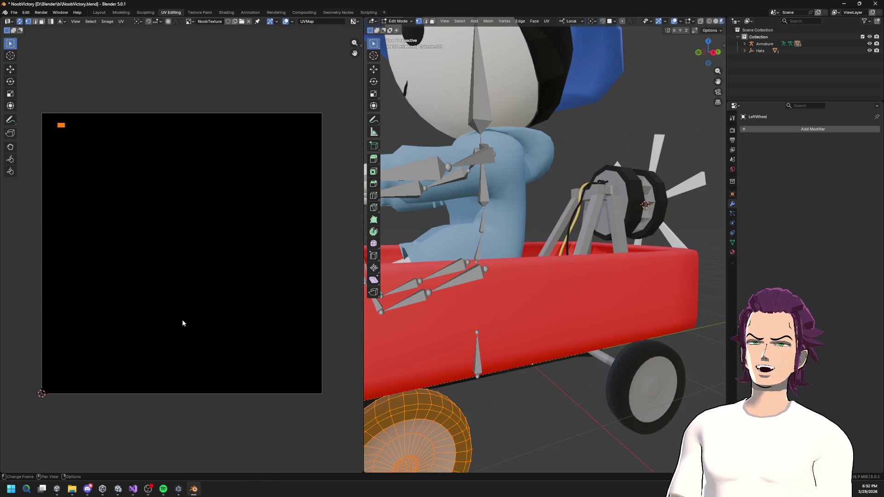
{"action": "scroll", "coordinate": [626, 172], "scroll_direction": "down", "scroll_amount": 5}
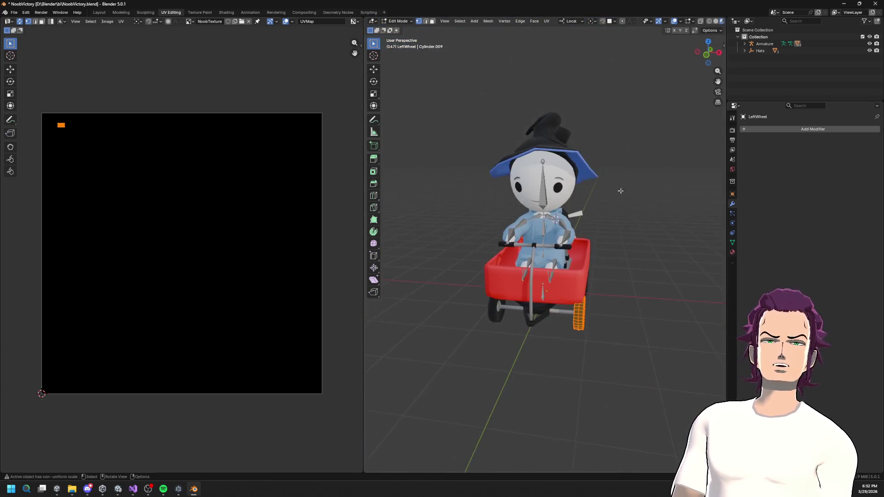
{"action": "scroll", "coordinate": [620, 189], "scroll_direction": "up", "scroll_amount": 6}
{"action": "scroll", "coordinate": [588, 181], "scroll_direction": "down", "scroll_amount": 1}
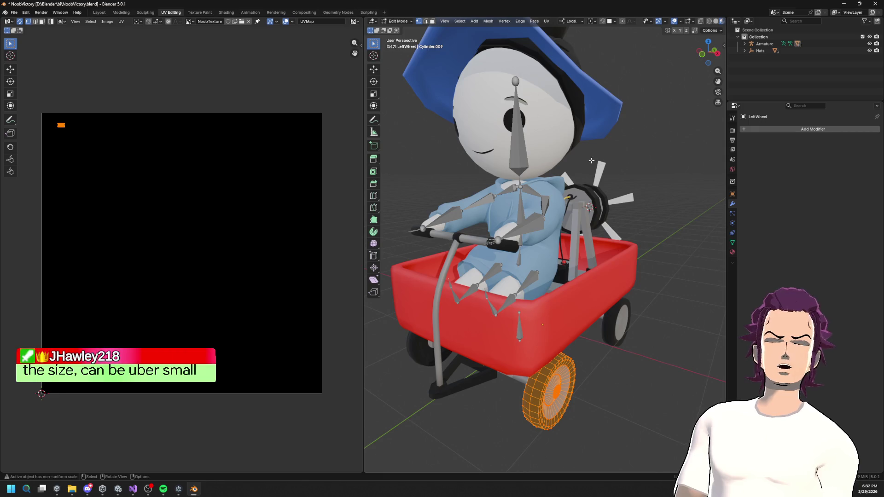
- Browse the available images and pan around the NoobTexture view
{"action": "left_click", "coordinate": [190, 21]}
{"action": "scroll", "coordinate": [158, 138], "scroll_direction": "up", "scroll_amount": 1}
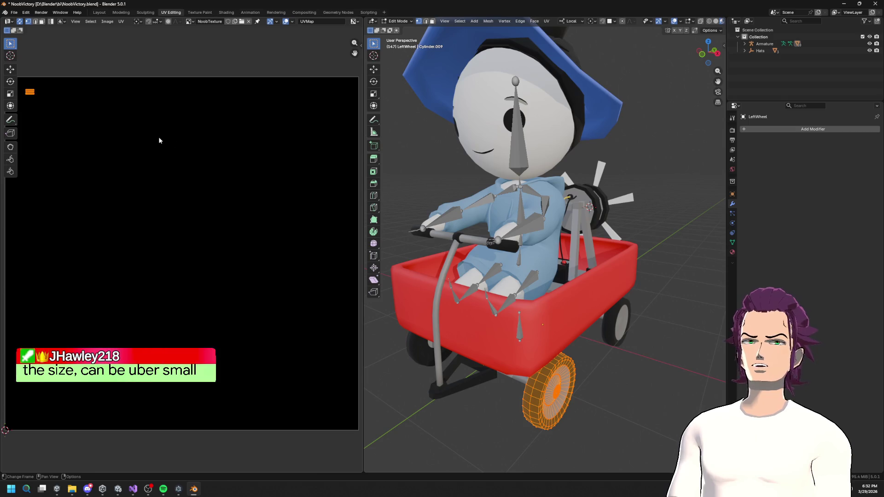
{"action": "left_click_drag", "start_coordinate": [158, 138], "coordinate": [290, 154]}
{"action": "left_click_drag", "start_coordinate": [270, 119], "coordinate": [211, 122]}
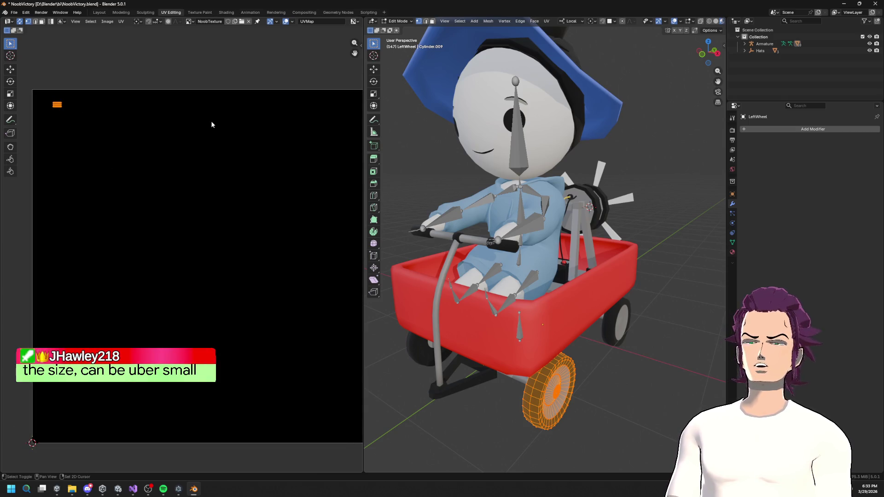
{"action": "scroll", "coordinate": [214, 152], "scroll_direction": "down", "scroll_amount": 1}
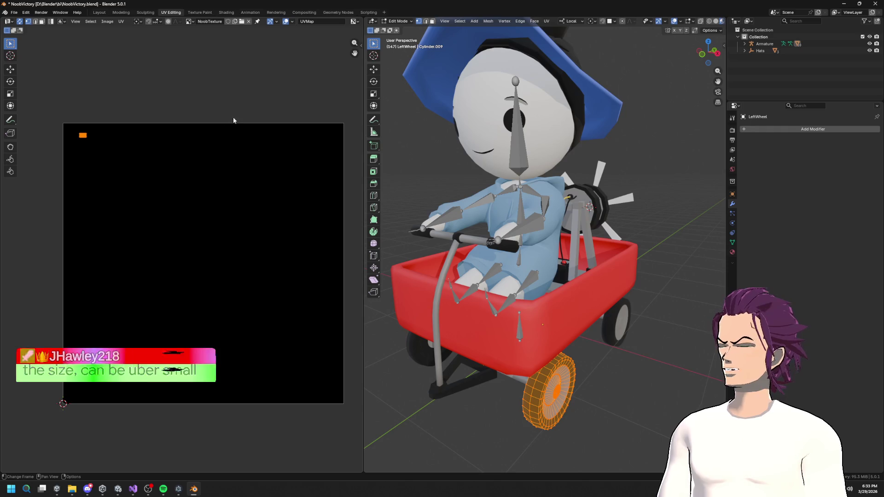
{"action": "left_click", "coordinate": [189, 21]}
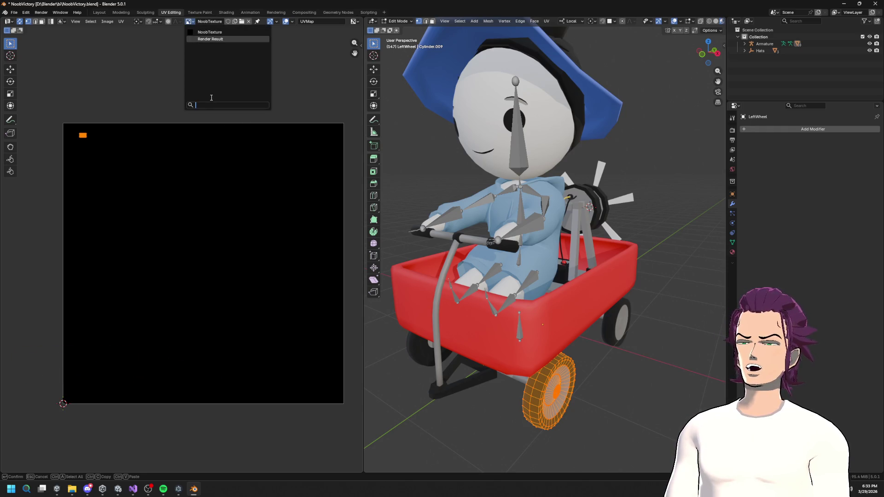
- Look through the UV and Image menus, nudge the views, then move to Texture Paint
{"action": "key", "text": "u"}
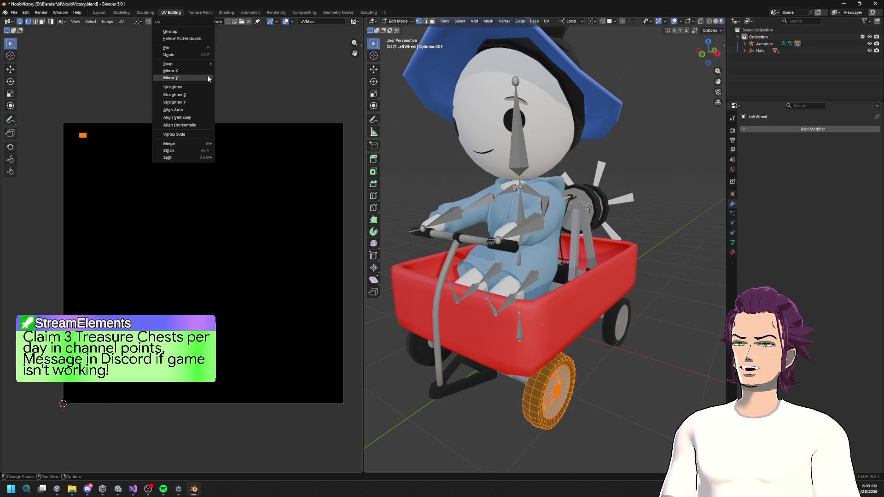
{"action": "scroll", "coordinate": [174, 125], "scroll_direction": "up", "scroll_amount": 1}
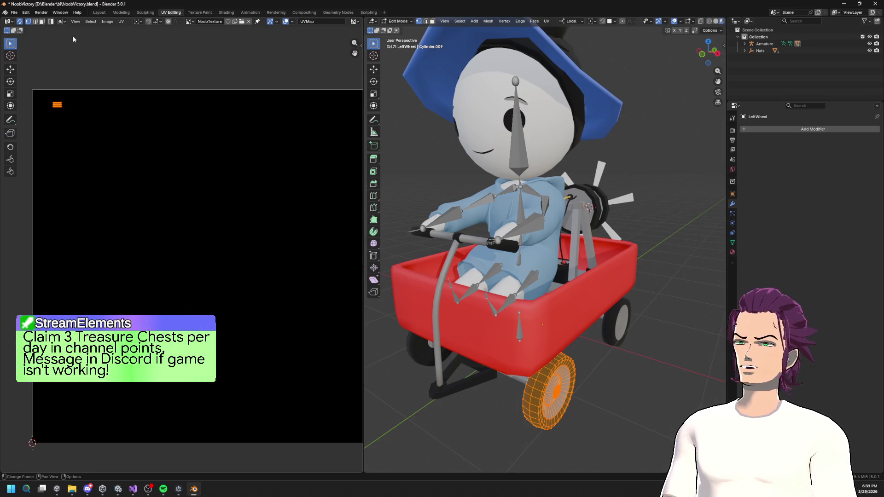
{"action": "left_click", "coordinate": [114, 24]}
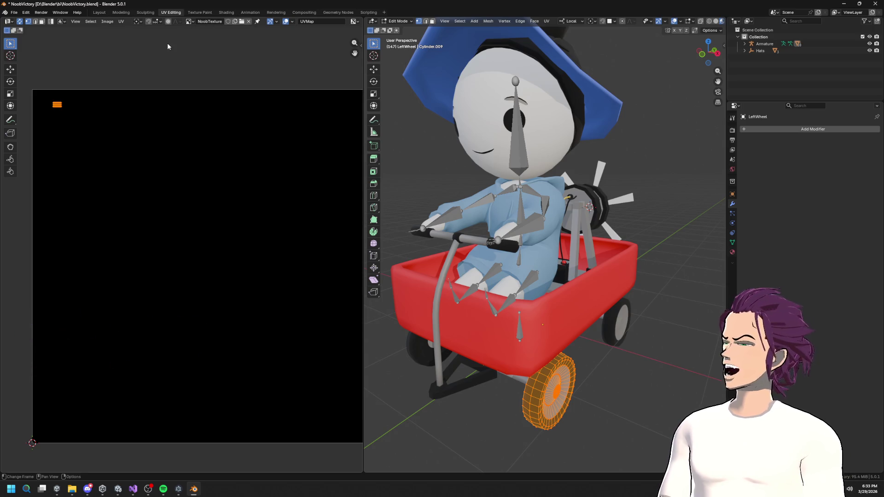
{"action": "left_click_drag", "start_coordinate": [189, 111], "coordinate": [185, 102]}
{"action": "left_click_drag", "start_coordinate": [448, 140], "coordinate": [465, 138]}
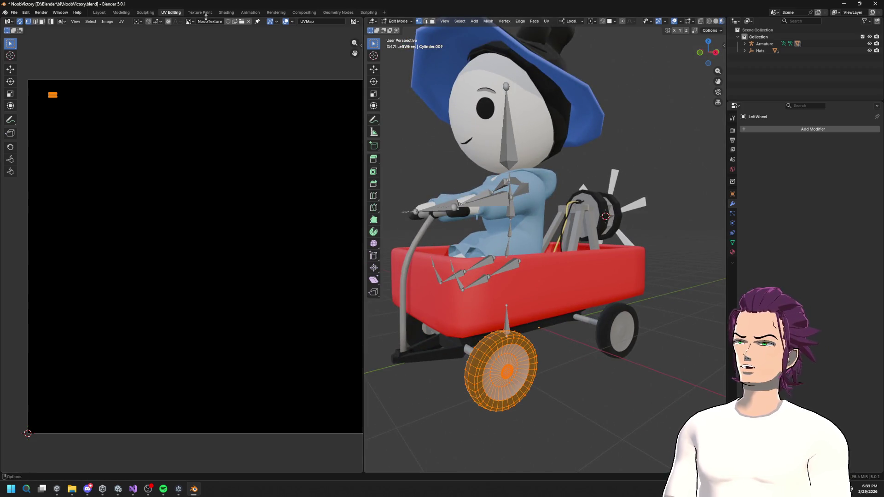
{"action": "left_click", "coordinate": [203, 13]}
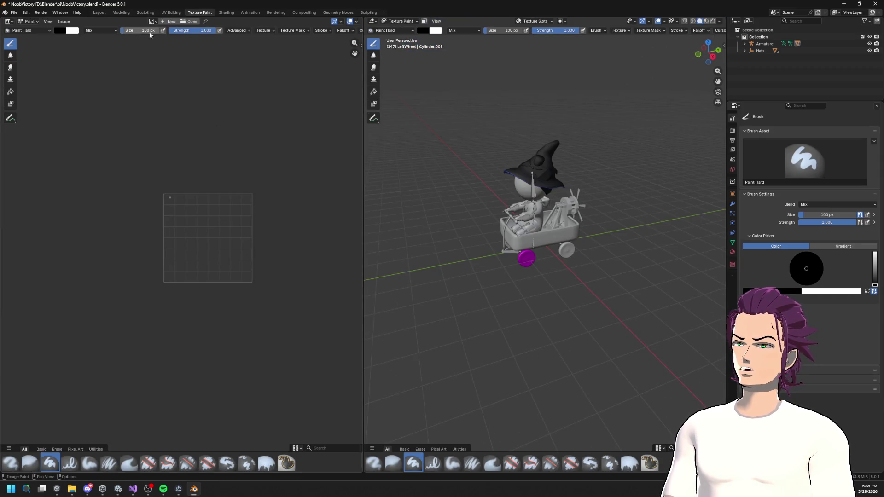
- Choose NoobTexture as the paint image and switch the viewport to Material Preview
{"action": "scroll", "coordinate": [598, 210], "scroll_direction": "up", "scroll_amount": 6}
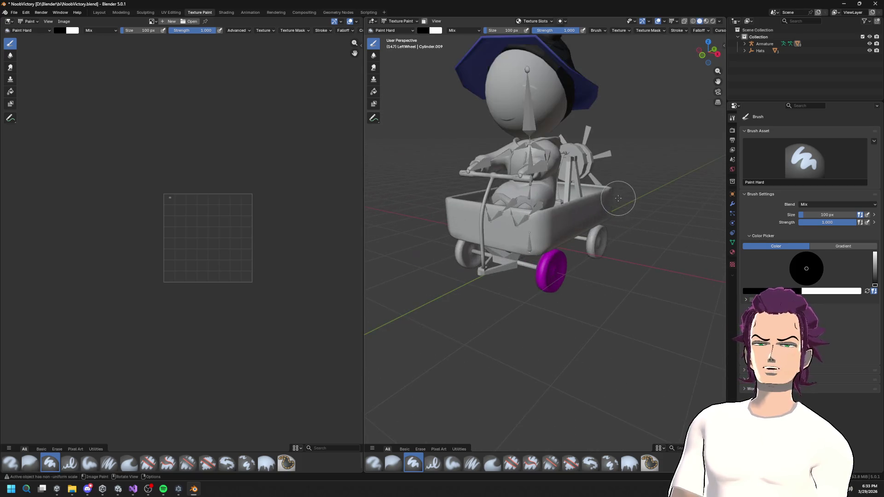
{"action": "left_click", "coordinate": [155, 22]}
{"action": "left_click", "coordinate": [175, 32]}
{"action": "scroll", "coordinate": [187, 118], "scroll_direction": "down", "scroll_amount": 4}
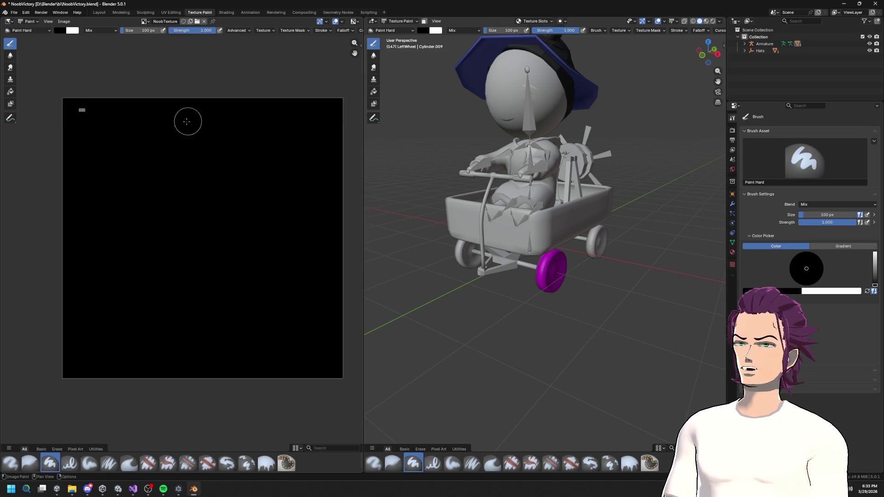
{"action": "scroll", "coordinate": [158, 119], "scroll_direction": "up", "scroll_amount": 2}
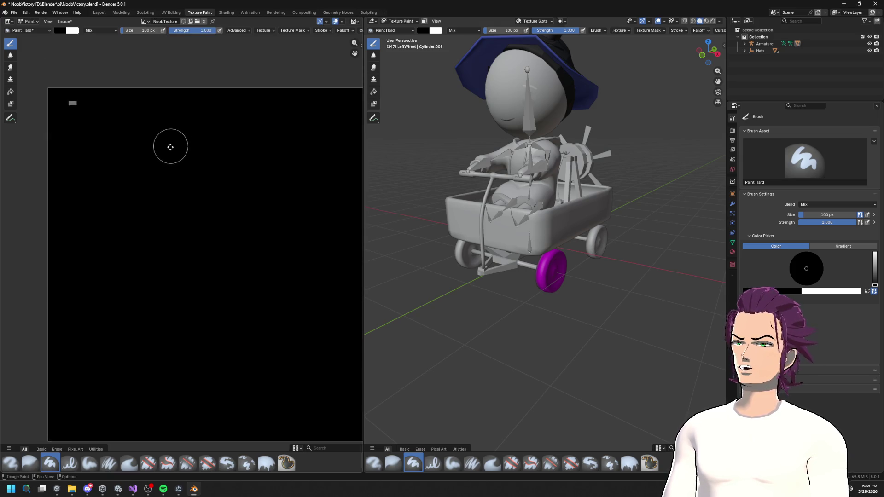
{"action": "left_click", "coordinate": [60, 30]}
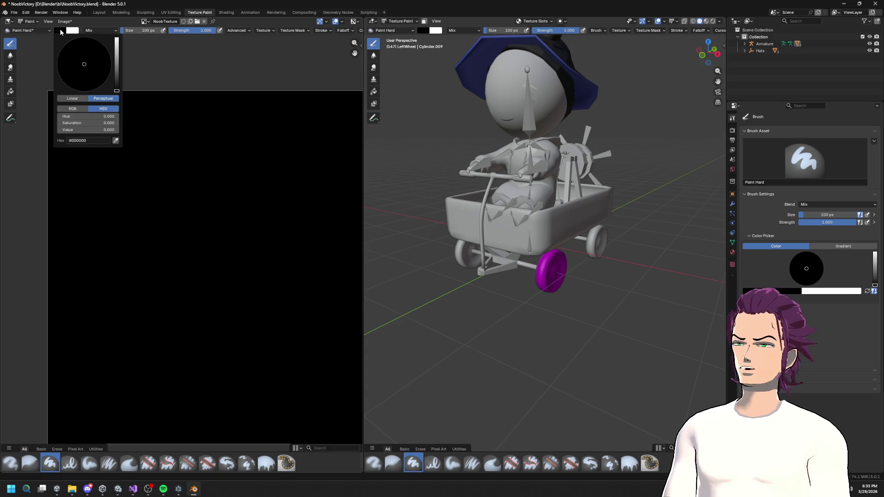
{"action": "left_click", "coordinate": [706, 21]}
{"action": "left_click_drag", "start_coordinate": [588, 191], "coordinate": [566, 195]}
{"action": "scroll", "coordinate": [558, 192], "scroll_direction": "up", "scroll_amount": 3}
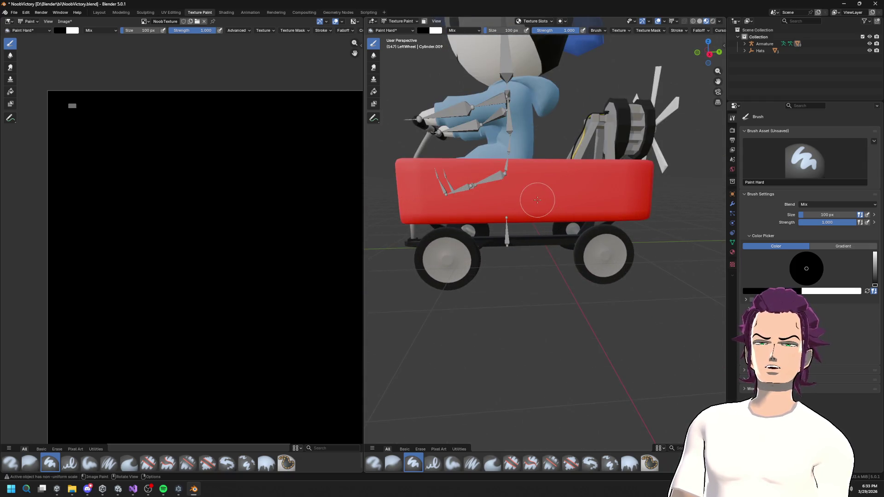
- Set the brush colour to red, paint a test blob at the lower-right, then undo it
{"action": "left_click", "coordinate": [65, 32]}
{"action": "key", "text": "ctrl+v"}
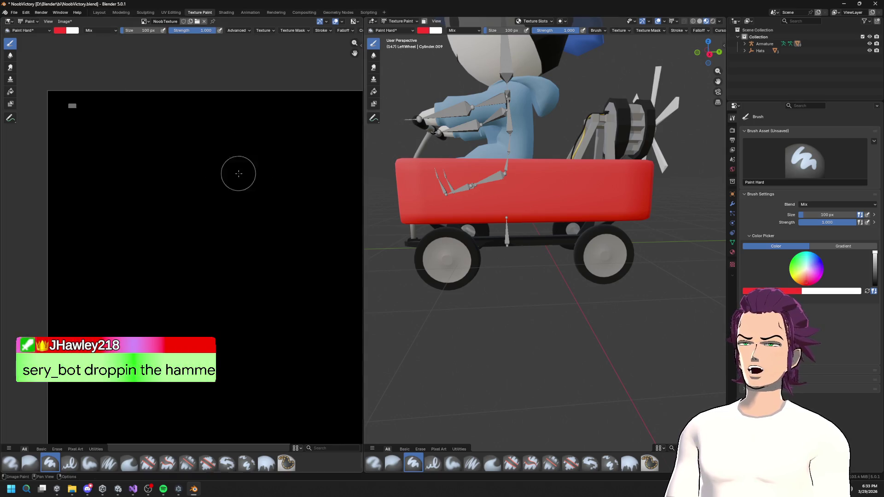
{"action": "scroll", "coordinate": [164, 142], "scroll_direction": "down", "scroll_amount": 2}
{"action": "mouse_move", "coordinate": [249, 318]}
{"action": "left_mouse_down"}
{"action": "mouse_move", "coordinate": [232, 325]}
{"action": "mouse_move", "coordinate": [256, 334]}
{"action": "left_mouse_up"}
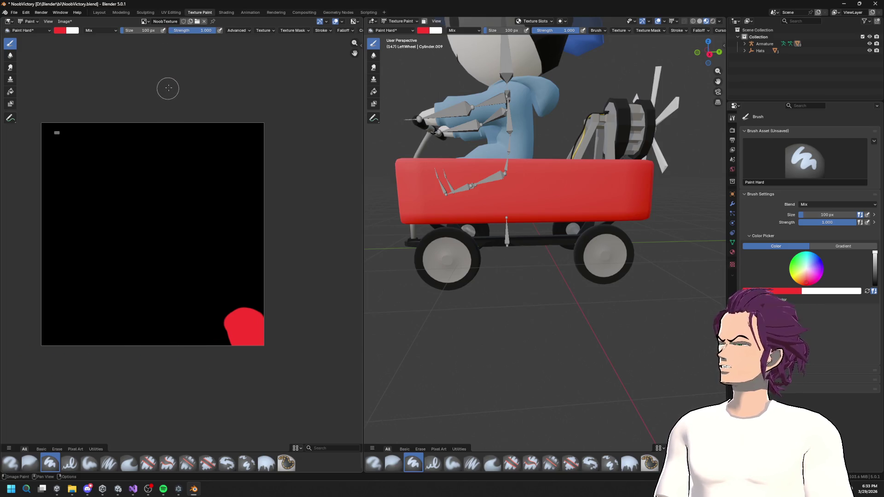
{"action": "mouse_move", "coordinate": [196, 142]}
{"action": "left_mouse_down"}
{"action": "mouse_move", "coordinate": [224, 112]}
{"action": "mouse_move", "coordinate": [231, 183]}
{"action": "left_mouse_up"}
{"action": "scroll", "coordinate": [224, 126], "scroll_direction": "up", "scroll_amount": 1}
{"action": "scroll", "coordinate": [224, 126], "scroll_direction": "down", "scroll_amount": 2}
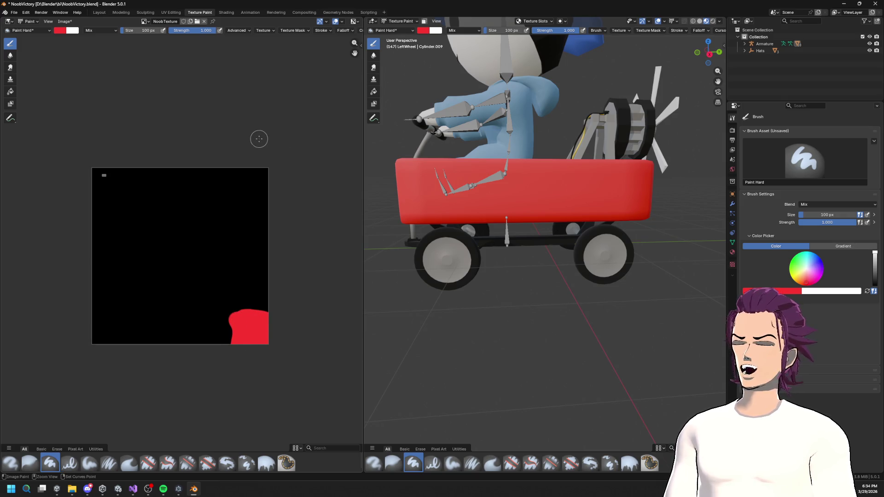
{"action": "key", "text": "ctrl+z"}
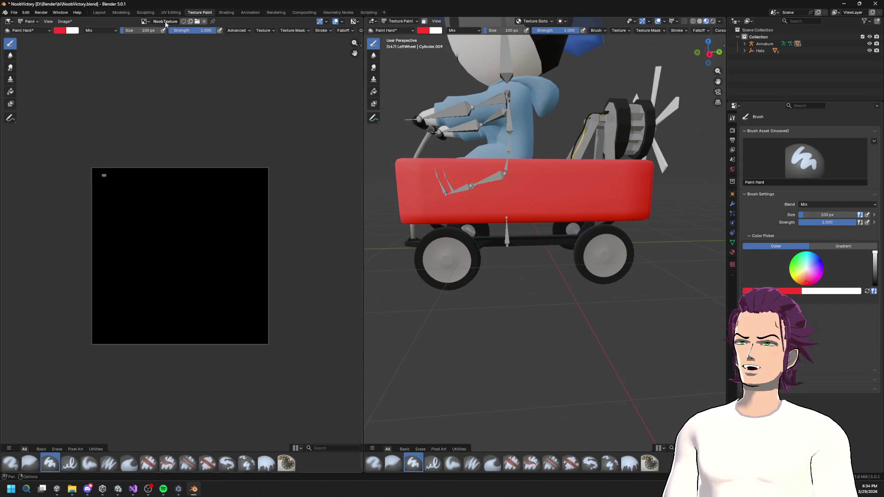
- Browse the image list and keep NoobTexture as the displayed image
{"action": "left_click", "coordinate": [144, 21]}
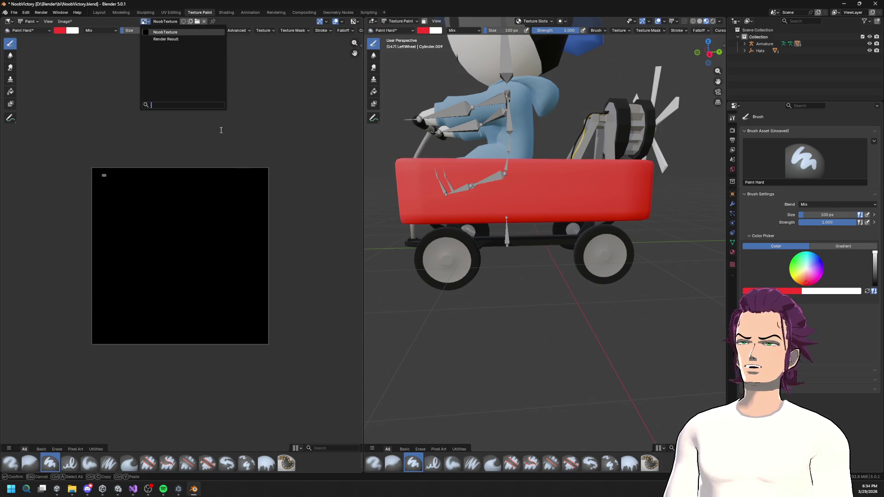
{"action": "left_click", "coordinate": [354, 21]}
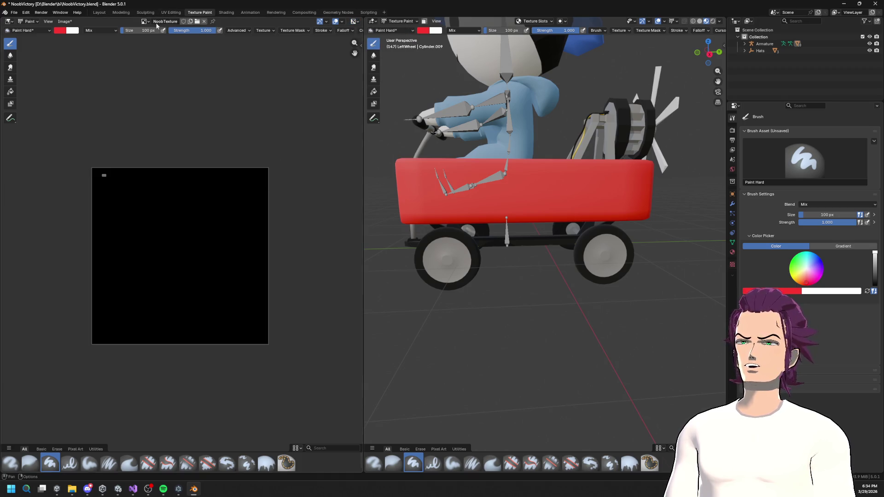
{"action": "left_click", "coordinate": [145, 21]}
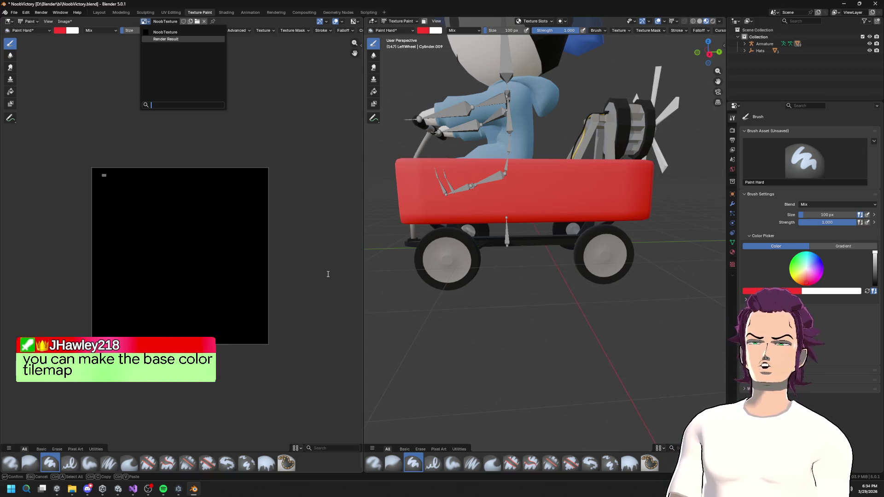
{"action": "left_click", "coordinate": [163, 31]}
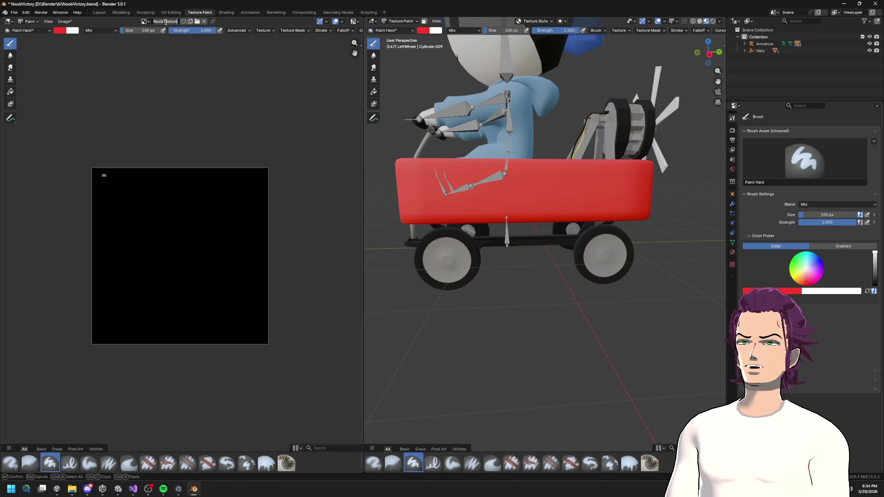
- Rename the NoobTexture image to 'Image', reselect it, and bring up the Image menu
{"action": "double_click", "coordinate": [179, 21]}
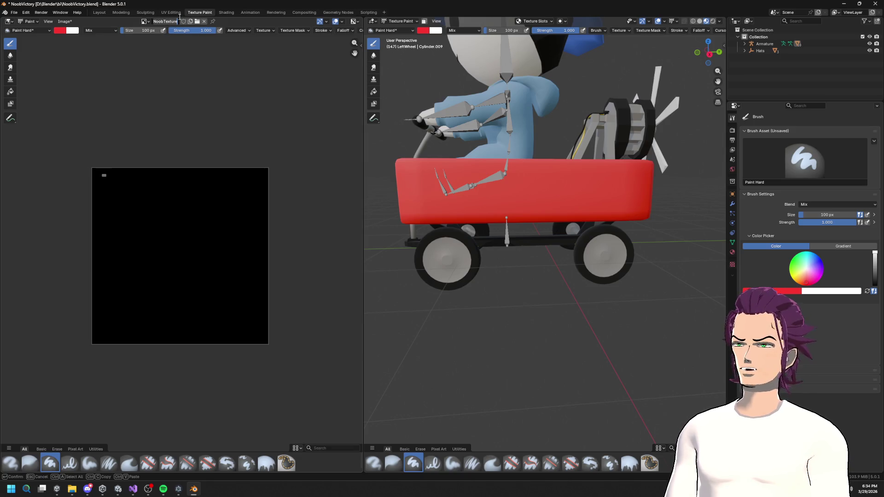
{"action": "key", "text": "Return"}
{"action": "left_click", "coordinate": [145, 21]}
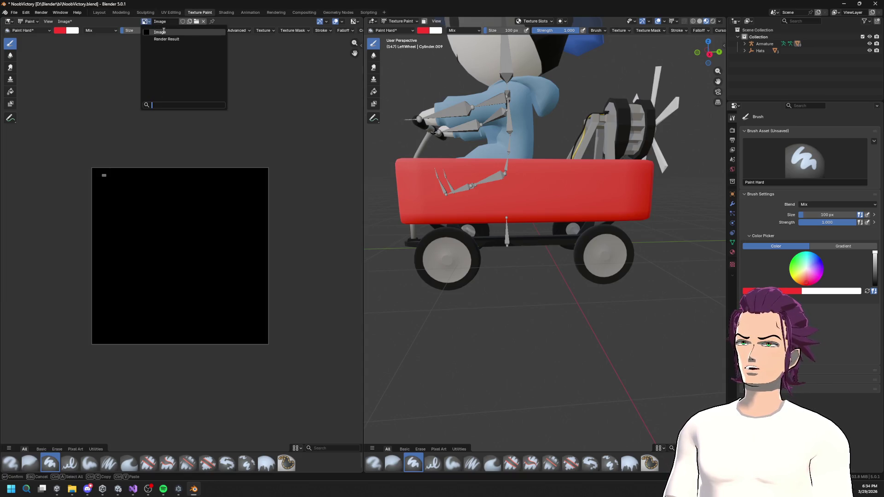
{"action": "left_click", "coordinate": [164, 32]}
{"action": "left_click", "coordinate": [64, 21]}
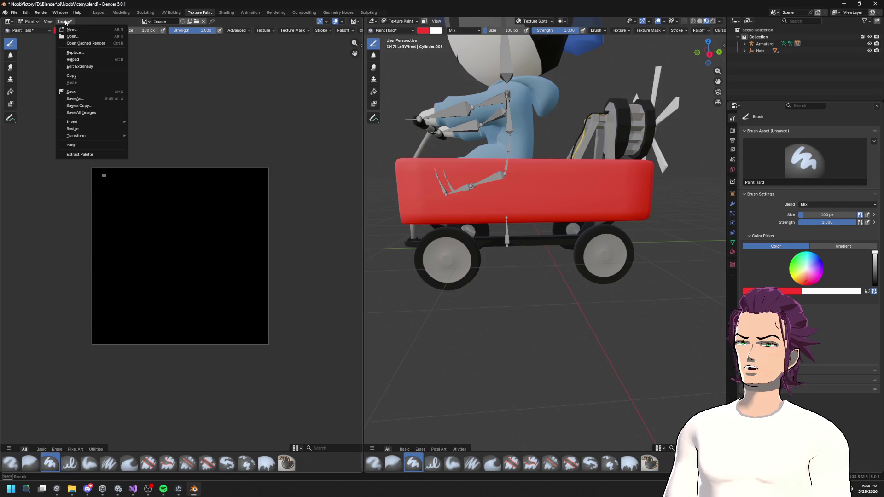
- Create a new 10 × 10 px image named 'Pallete' and zoom in on it
{"action": "left_click", "coordinate": [69, 30]}
{"action": "left_click", "coordinate": [114, 40]}
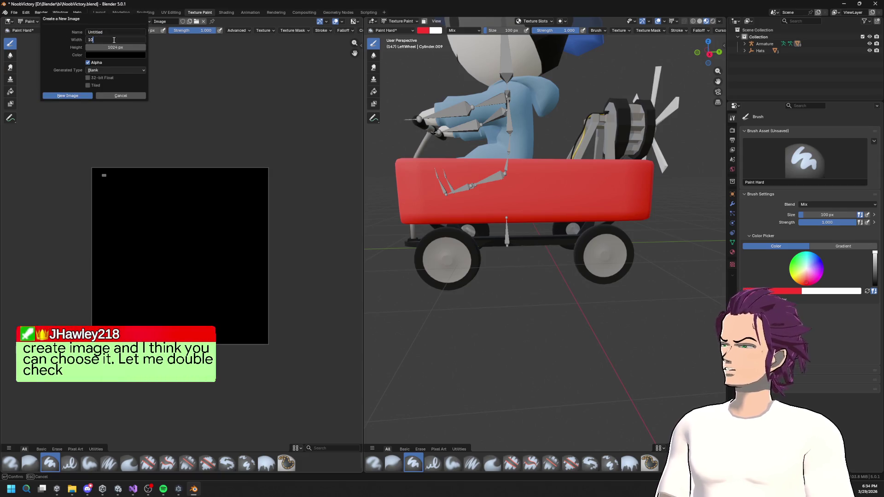
{"action": "key", "text": "Tab"}
{"action": "type", "text": "10"}
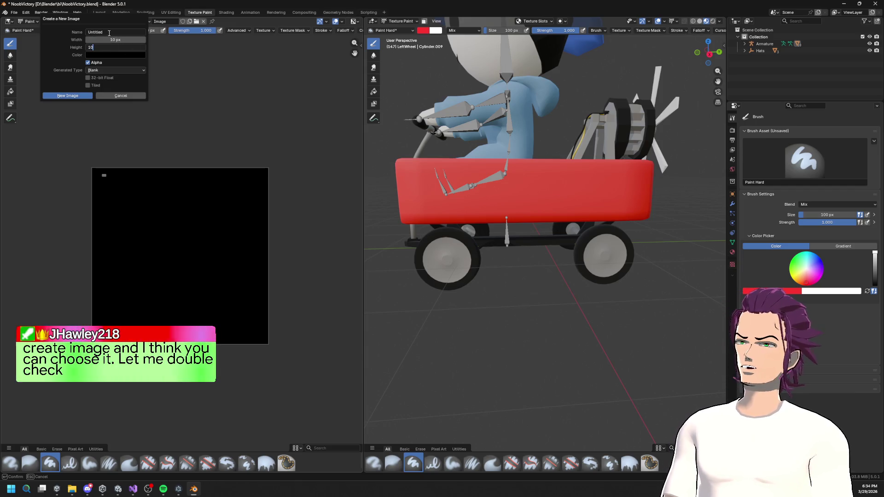
{"action": "left_click", "coordinate": [120, 32]}
{"action": "key", "text": "BackSpace"}
{"action": "type", "text": "Palett"}
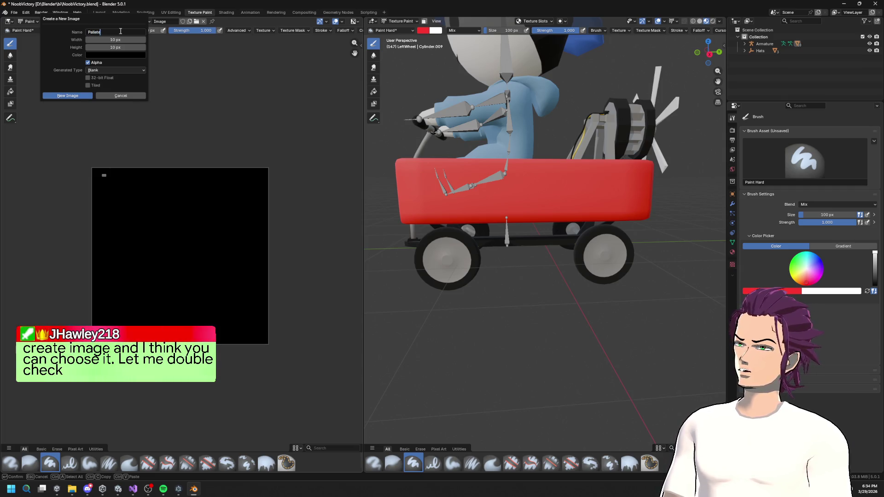
{"action": "type", "text": "e"}
{"action": "key", "text": "Return"}
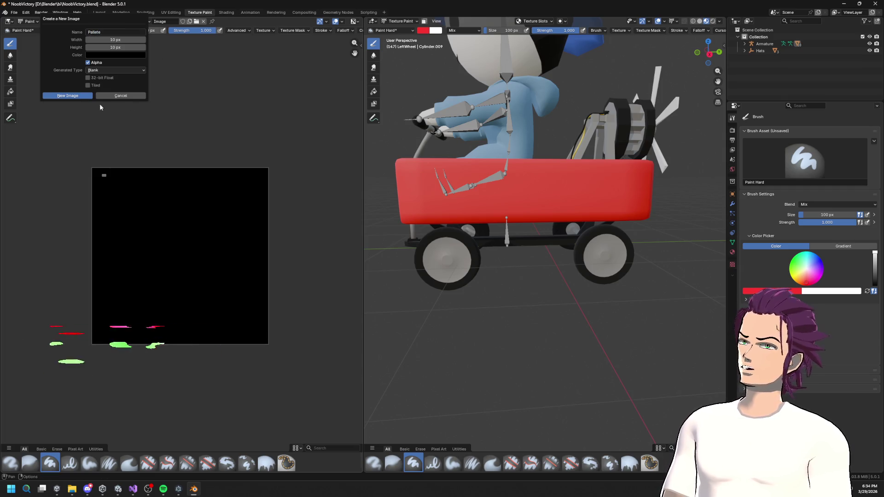
{"action": "left_click", "coordinate": [78, 92]}
{"action": "scroll", "coordinate": [195, 278], "scroll_direction": "up", "scroll_amount": 10}
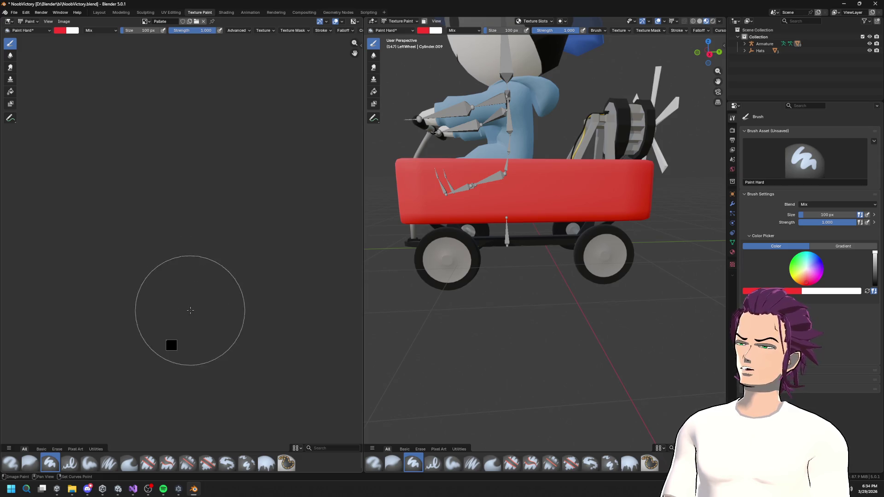
- Switch to the Paint Pixel Art brush at 1 px and paint the bottom-right pixel red
{"action": "scroll", "coordinate": [246, 164], "scroll_direction": "up", "scroll_amount": 5}
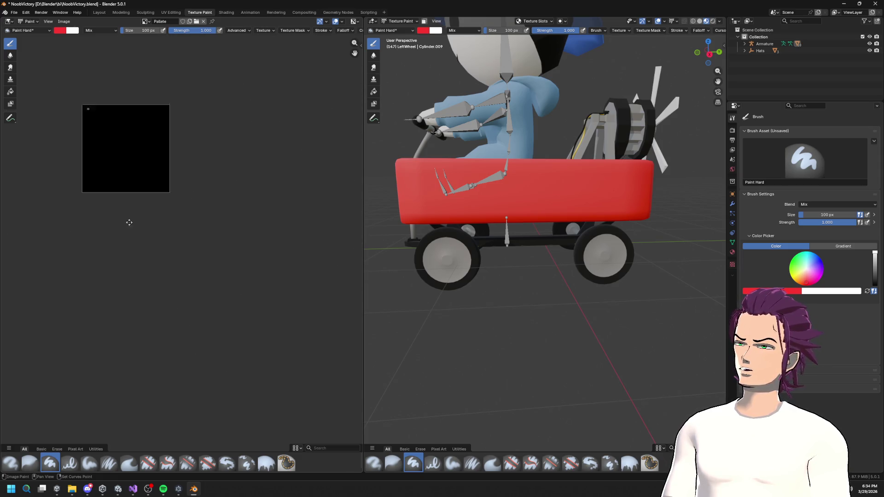
{"action": "scroll", "coordinate": [138, 205], "scroll_direction": "up", "scroll_amount": 2}
{"action": "left_click", "coordinate": [40, 31]}
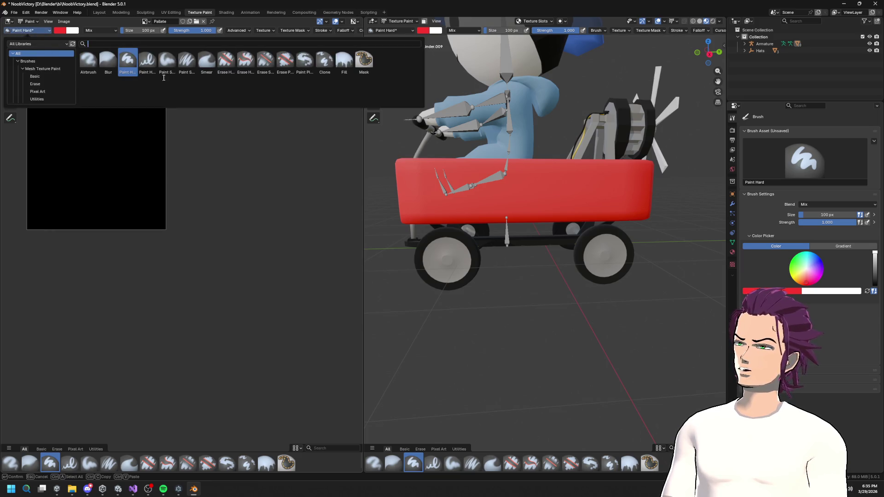
{"action": "left_click", "coordinate": [307, 60]}
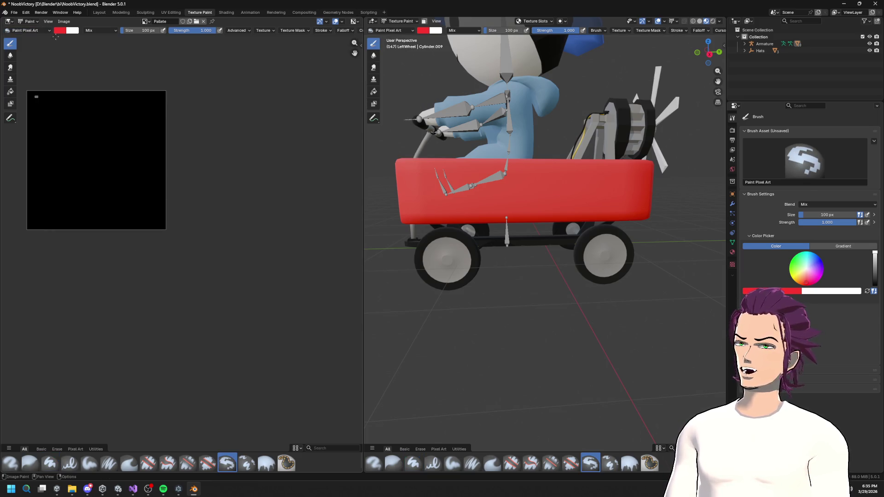
{"action": "left_click", "coordinate": [148, 32]}
{"action": "type", "text": "1"}
{"action": "key", "text": "Return"}
{"action": "left_click", "coordinate": [151, 220]}
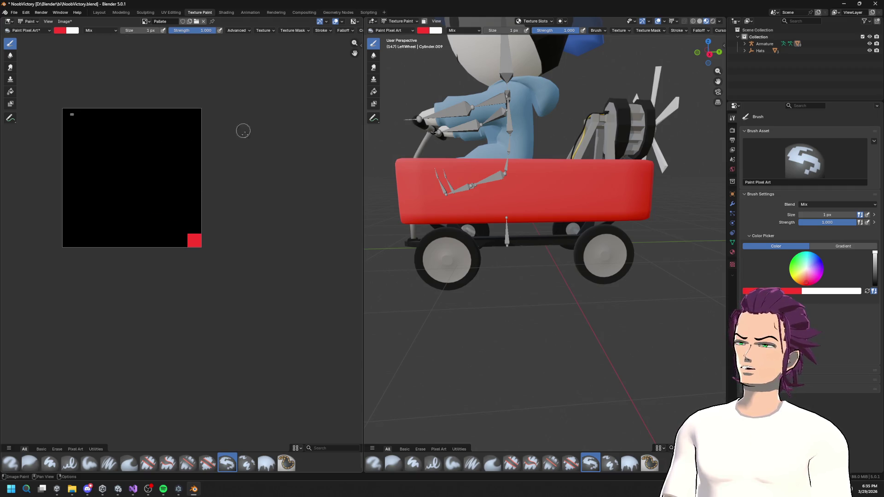
- Eyedrop the hoodie's light blue from the model and paint the palette's top-right pixel
{"action": "left_click_drag", "start_coordinate": [548, 152], "coordinate": [560, 153]}
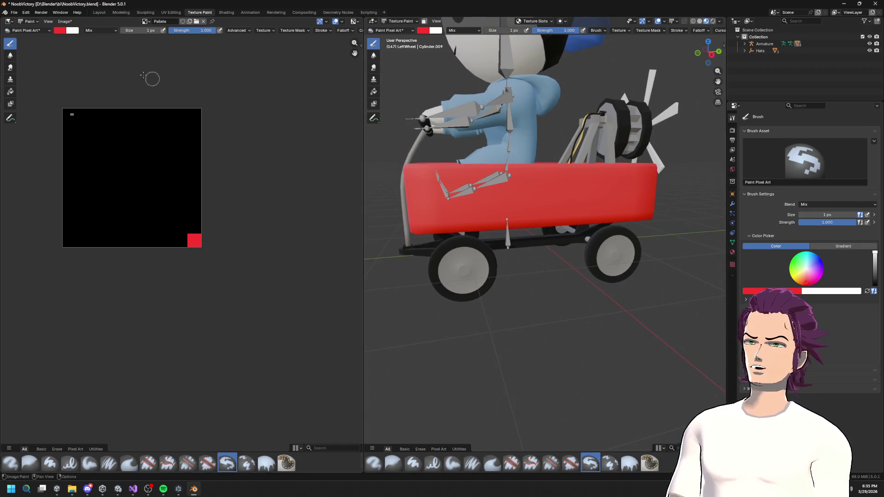
{"action": "left_click", "coordinate": [64, 21]}
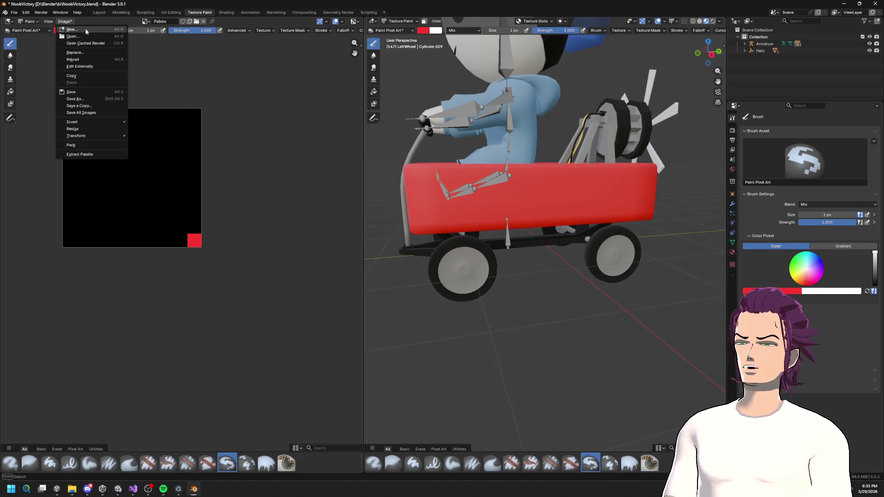
{"action": "mouse_move", "coordinate": [530, 147]}
{"action": "left_mouse_down"}
{"action": "mouse_move", "coordinate": [554, 144]}
{"action": "mouse_move", "coordinate": [552, 124]}
{"action": "left_mouse_up"}
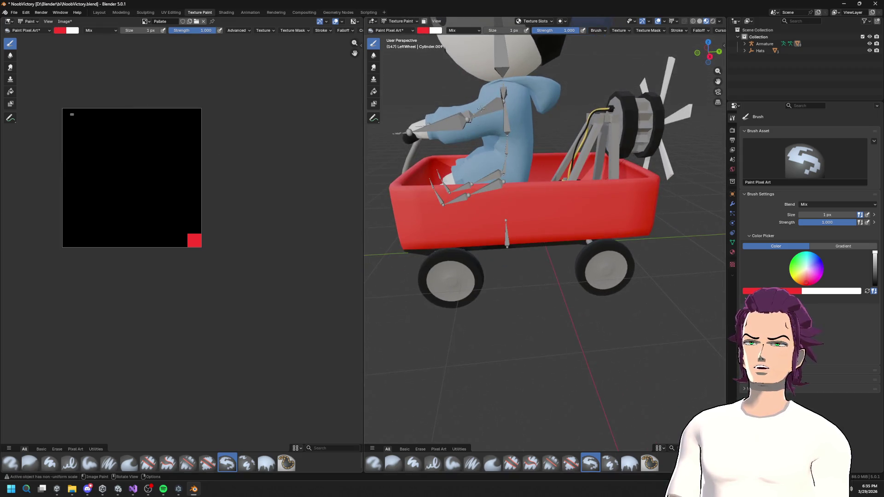
{"action": "left_click", "coordinate": [62, 29]}
{"action": "left_click", "coordinate": [116, 141]}
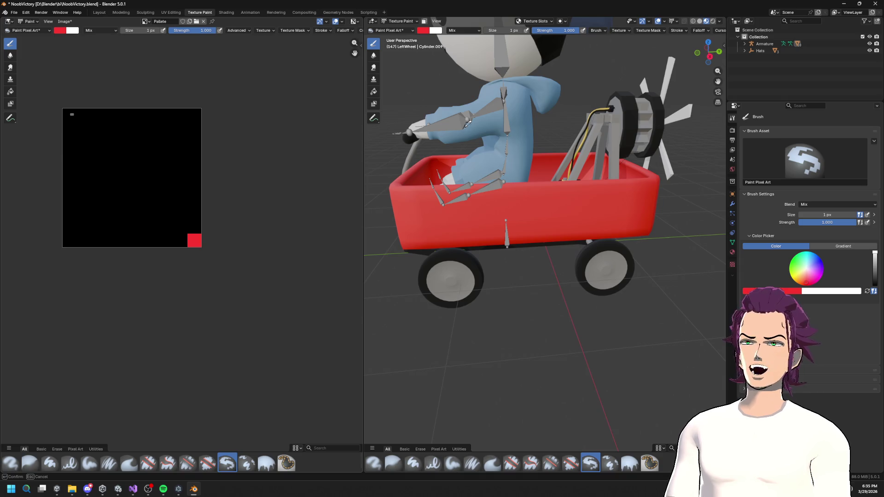
{"action": "left_click", "coordinate": [468, 124]}
{"action": "left_click", "coordinate": [194, 115]}
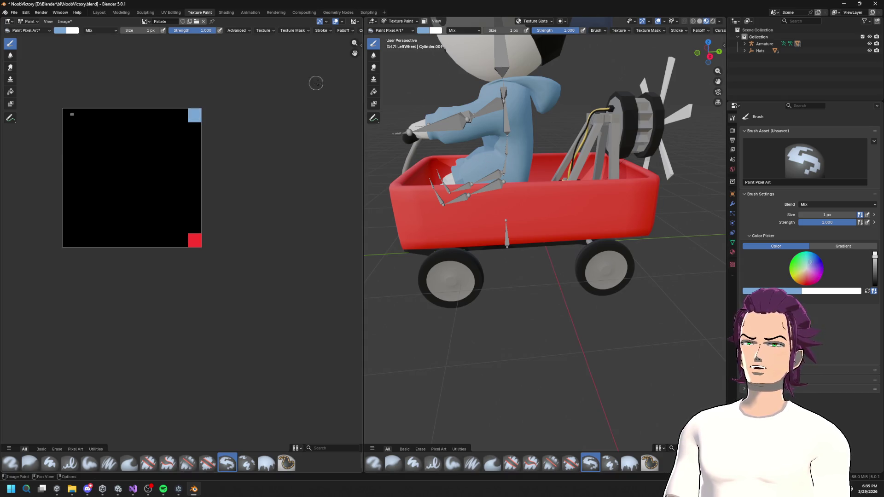
{"action": "mouse_move", "coordinate": [507, 184]}
{"action": "left_mouse_down"}
{"action": "mouse_move", "coordinate": [530, 175]}
{"action": "mouse_move", "coordinate": [543, 240]}
{"action": "left_mouse_up"}
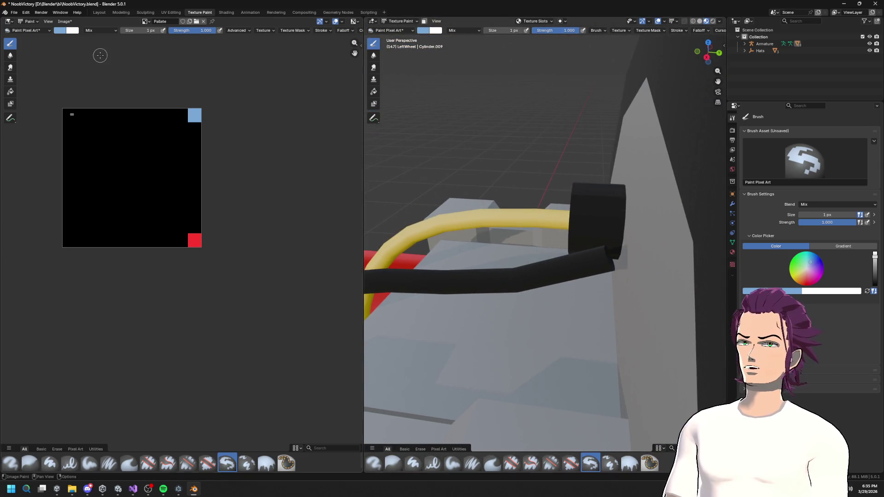
{"action": "left_click", "coordinate": [62, 31]}
- Sample the yellow cable colour and paint the palette's top-left pixel yellow
{"action": "left_click", "coordinate": [67, 79]}
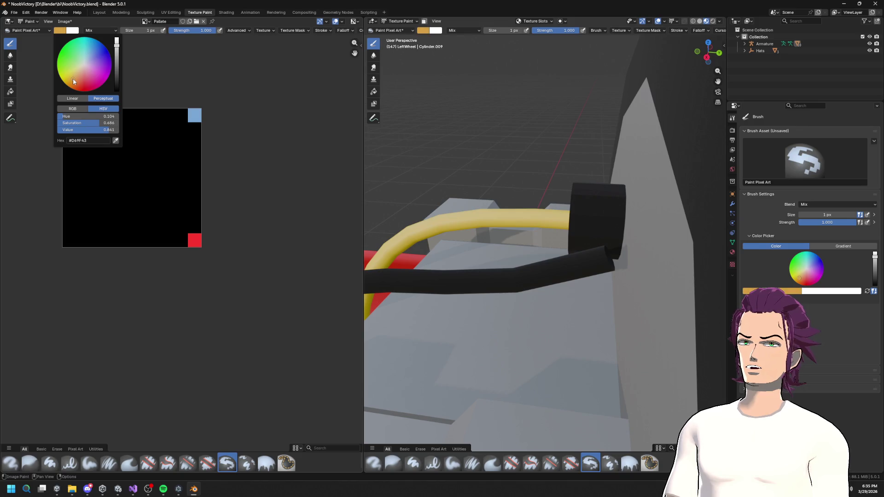
{"action": "left_click", "coordinate": [116, 140]}
{"action": "key", "text": "Escape"}
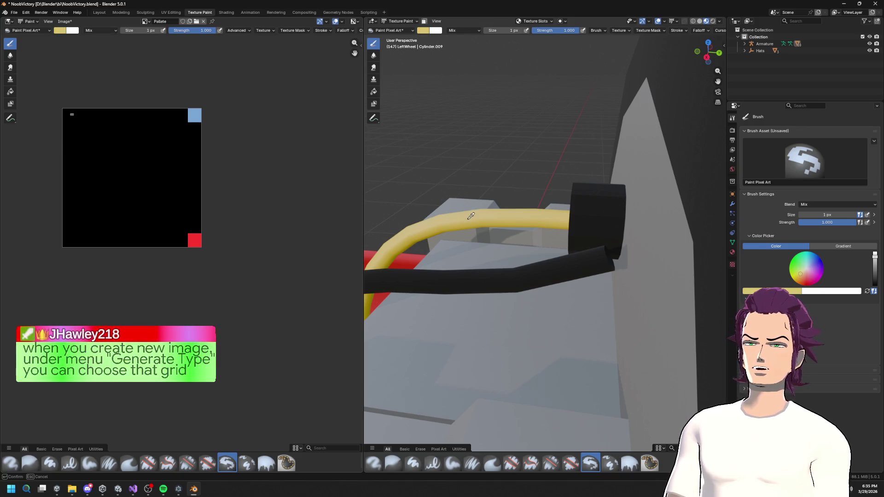
{"action": "left_click", "coordinate": [69, 116]}
{"action": "scroll", "coordinate": [423, 166], "scroll_direction": "down", "scroll_amount": 3}
{"action": "scroll", "coordinate": [423, 166], "scroll_direction": "up", "scroll_amount": 3}
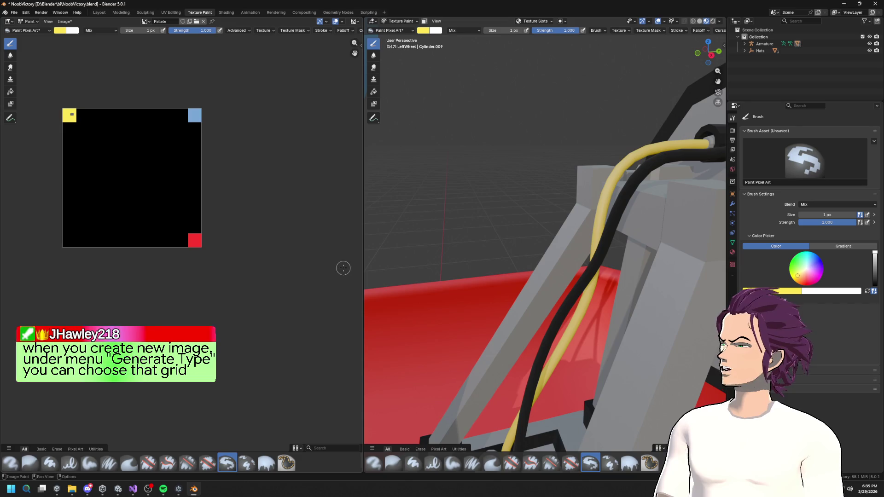
{"action": "scroll", "coordinate": [410, 203], "scroll_direction": "up", "scroll_amount": 4}
{"action": "scroll", "coordinate": [410, 203], "scroll_direction": "down", "scroll_amount": 5}
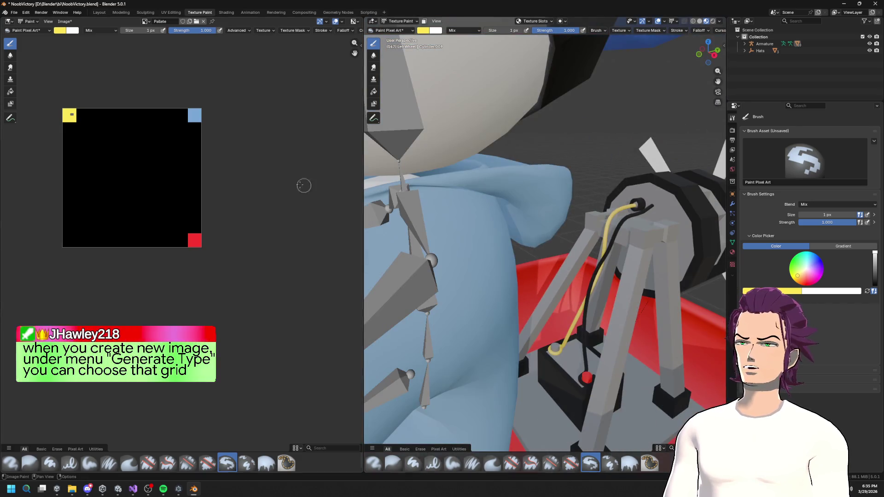
{"action": "scroll", "coordinate": [537, 185], "scroll_direction": "down", "scroll_amount": 3}
{"action": "scroll", "coordinate": [536, 185], "scroll_direction": "down", "scroll_amount": 5}
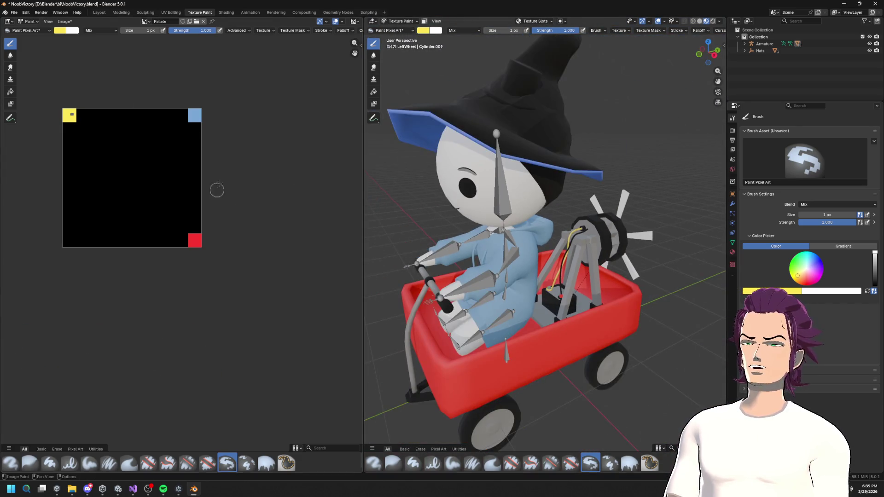
{"action": "scroll", "coordinate": [461, 208], "scroll_direction": "up", "scroll_amount": 8}
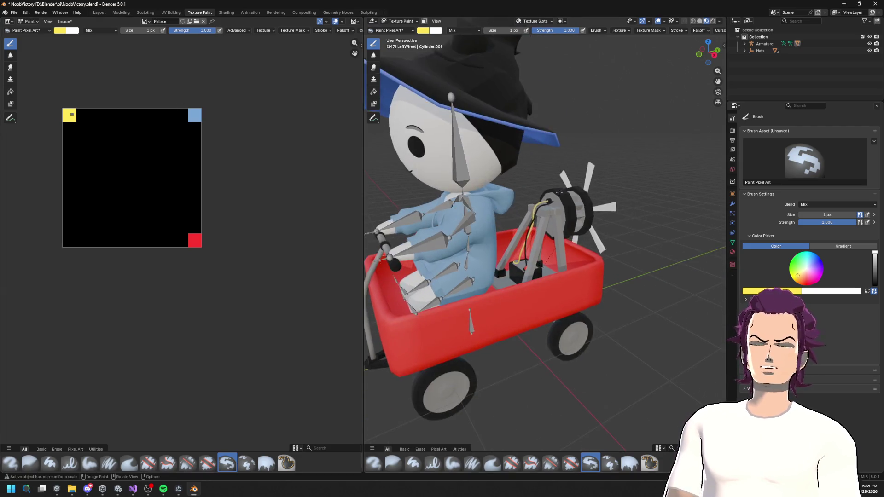
{"action": "scroll", "coordinate": [461, 208], "scroll_direction": "up", "scroll_amount": 4}
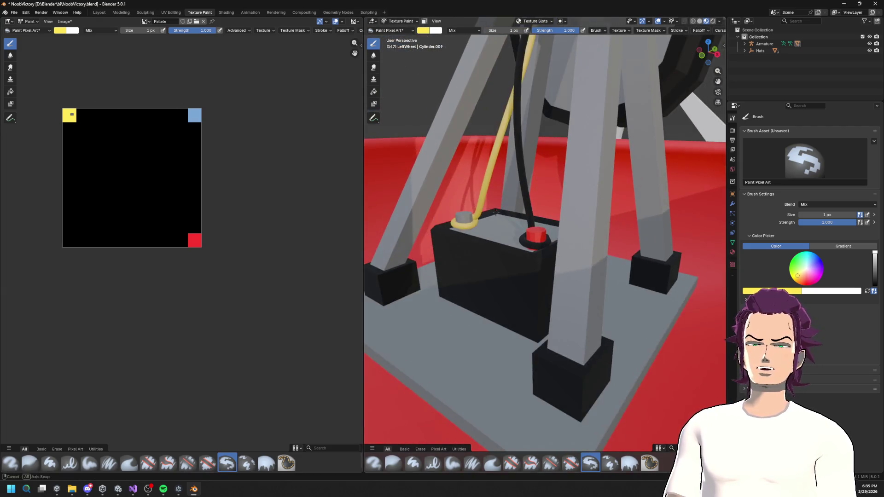
- Add red (battery terminal) and near-black (battery) pixels below the yellow one
{"action": "left_click", "coordinate": [61, 31]}
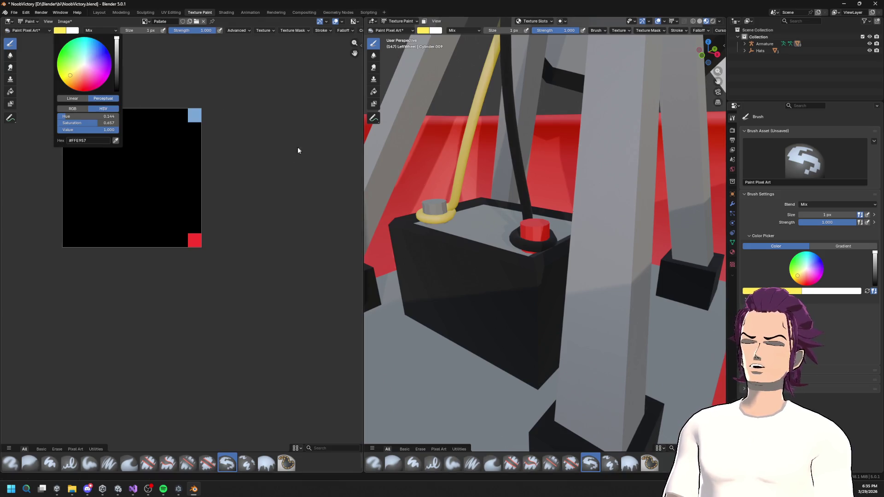
{"action": "left_click", "coordinate": [116, 140]}
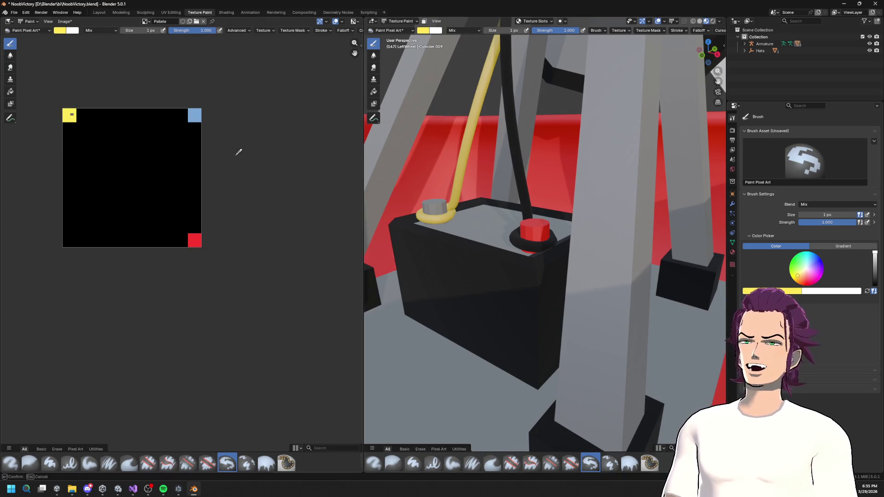
{"action": "left_click", "coordinate": [536, 226]}
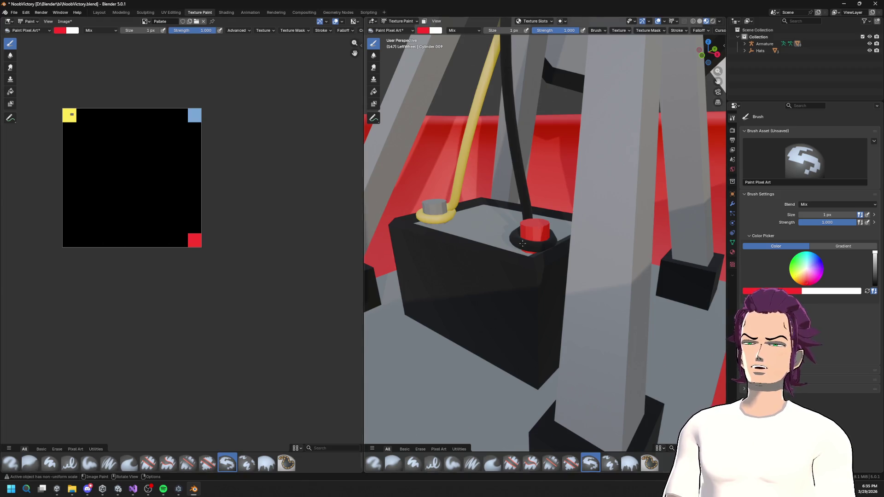
{"action": "left_click", "coordinate": [65, 128]}
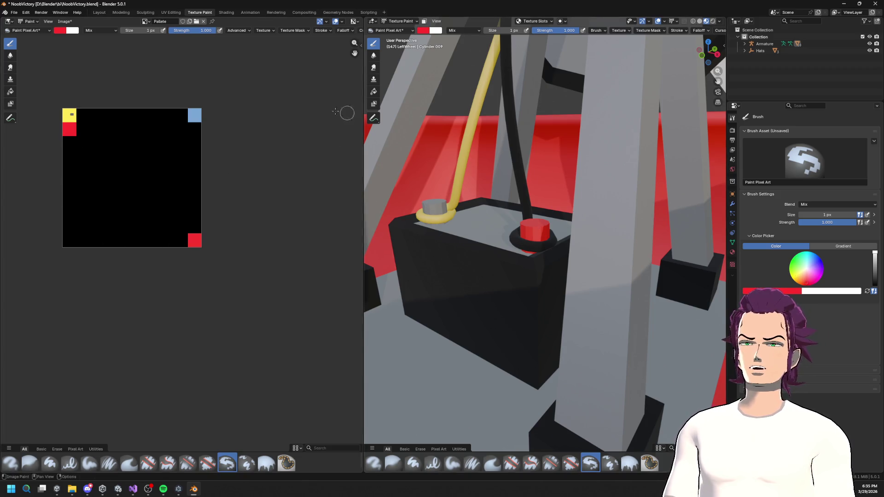
{"action": "left_click", "coordinate": [60, 30]}
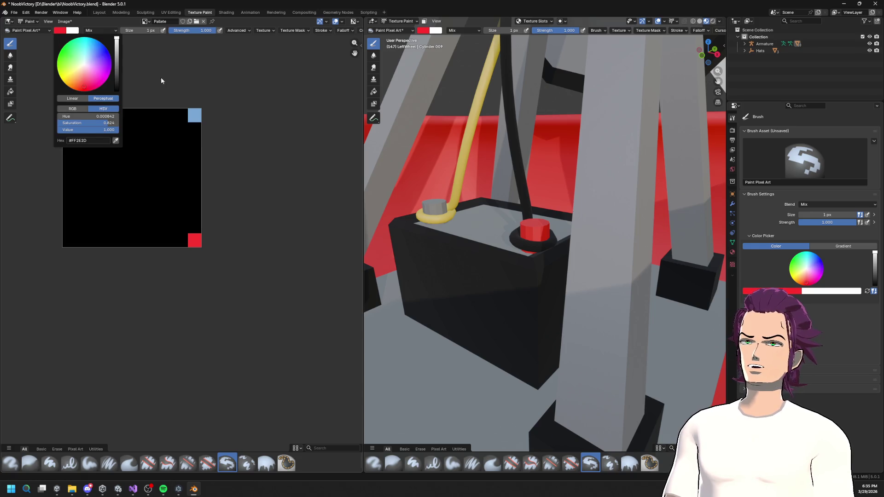
{"action": "left_click", "coordinate": [115, 140]}
{"action": "left_click", "coordinate": [417, 278]}
{"action": "left_click", "coordinate": [70, 147]}
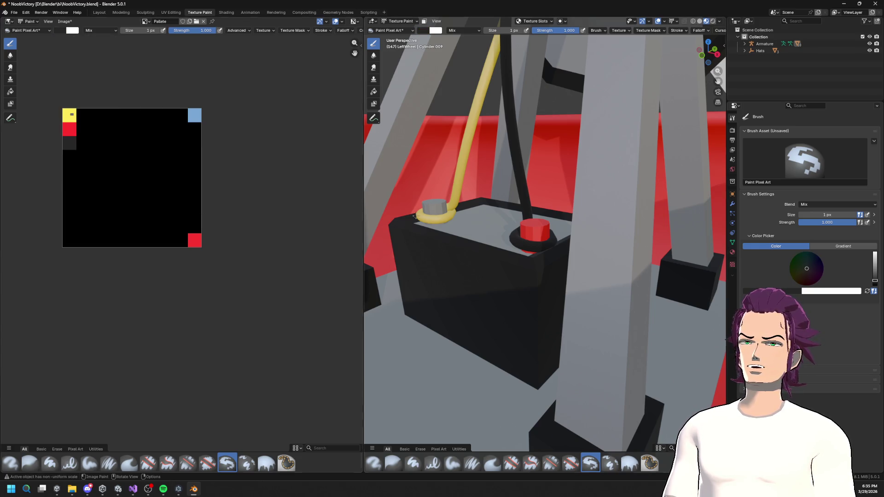
- Add a light-grey pixel and a white face-colour pixel further down the left column
{"action": "scroll", "coordinate": [507, 207], "scroll_direction": "down", "scroll_amount": 5}
{"action": "left_click_drag", "start_coordinate": [507, 207], "coordinate": [501, 195]}
{"action": "scroll", "coordinate": [501, 195], "scroll_direction": "up", "scroll_amount": 8}
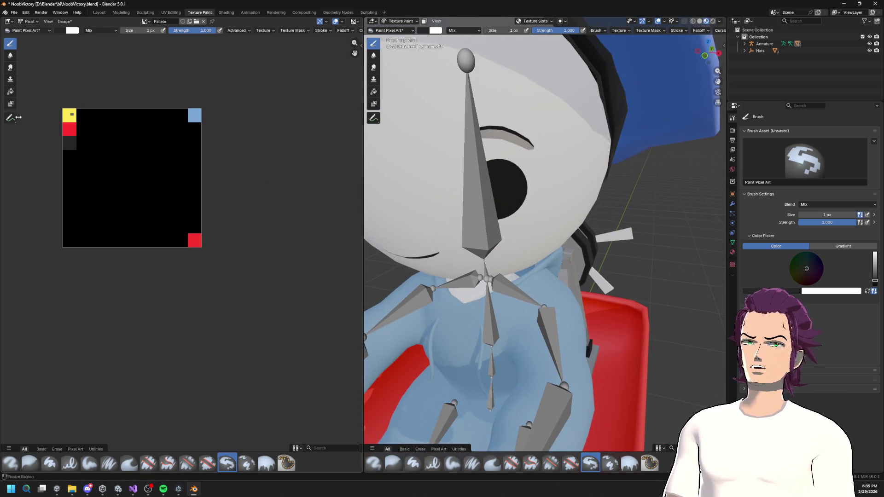
{"action": "left_click", "coordinate": [60, 31]}
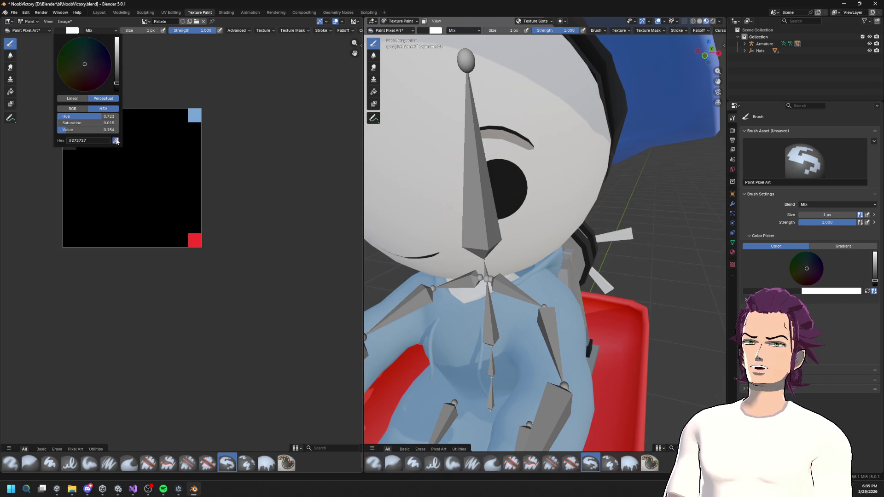
{"action": "left_click", "coordinate": [116, 142]}
{"action": "left_click", "coordinate": [518, 140]}
{"action": "left_click", "coordinate": [69, 157]}
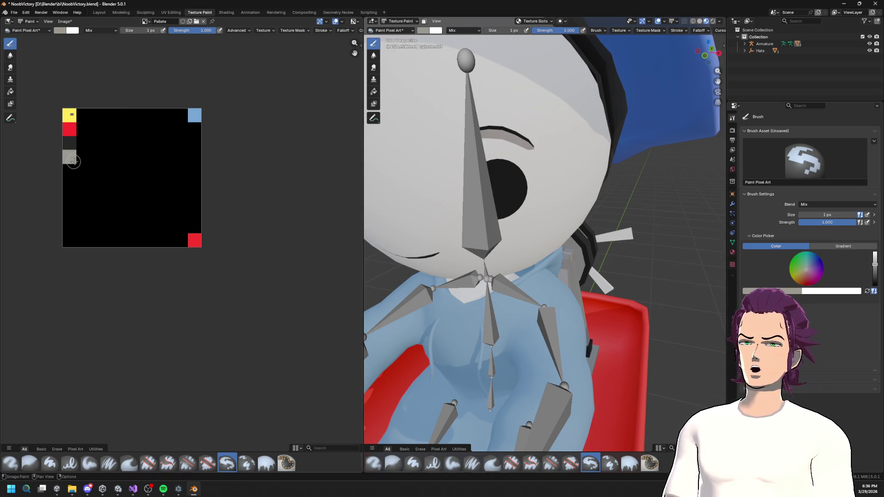
{"action": "left_click", "coordinate": [60, 31]}
{"action": "left_click", "coordinate": [115, 140]}
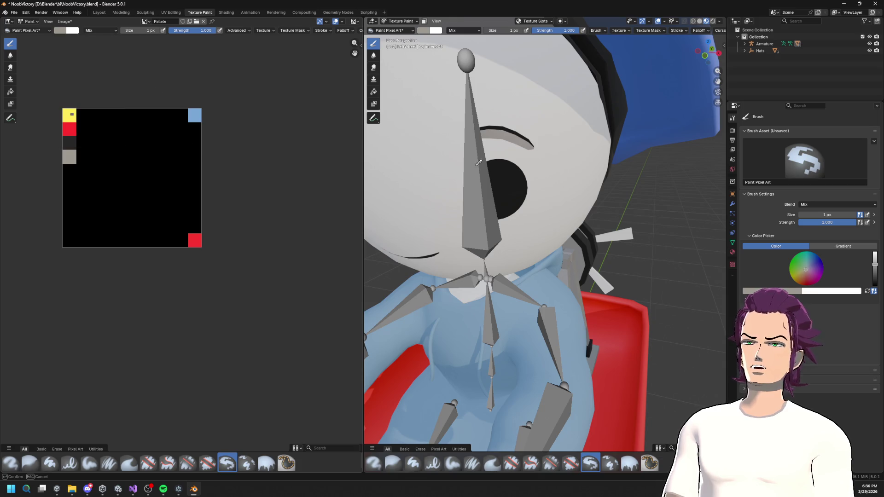
{"action": "left_click", "coordinate": [479, 163]}
{"action": "left_click", "coordinate": [70, 171]}
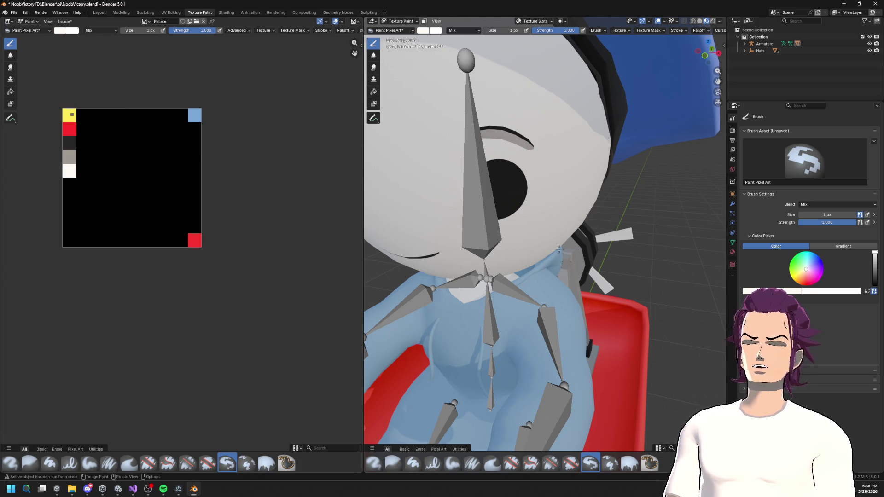
- Sample the grey wheel hub colour as the next paint colour
{"action": "scroll", "coordinate": [623, 217], "scroll_direction": "down", "scroll_amount": 6}
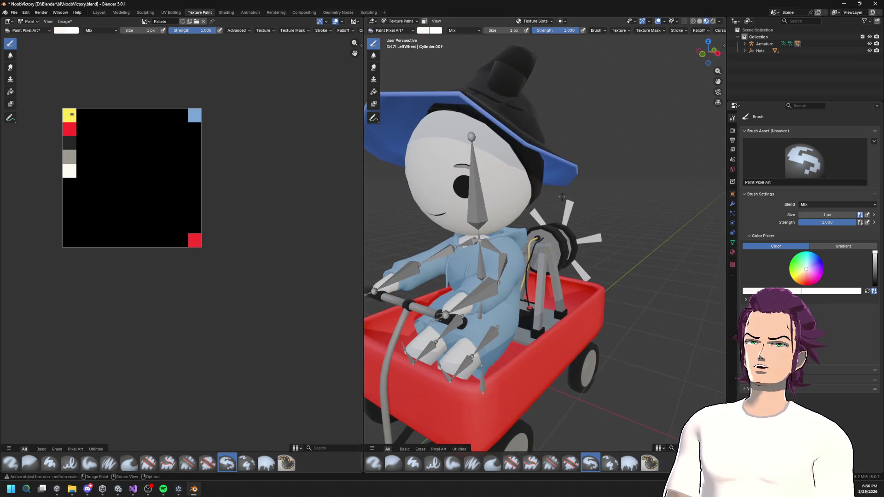
{"action": "scroll", "coordinate": [562, 197], "scroll_direction": "down", "scroll_amount": 3}
{"action": "scroll", "coordinate": [562, 197], "scroll_direction": "up", "scroll_amount": 6}
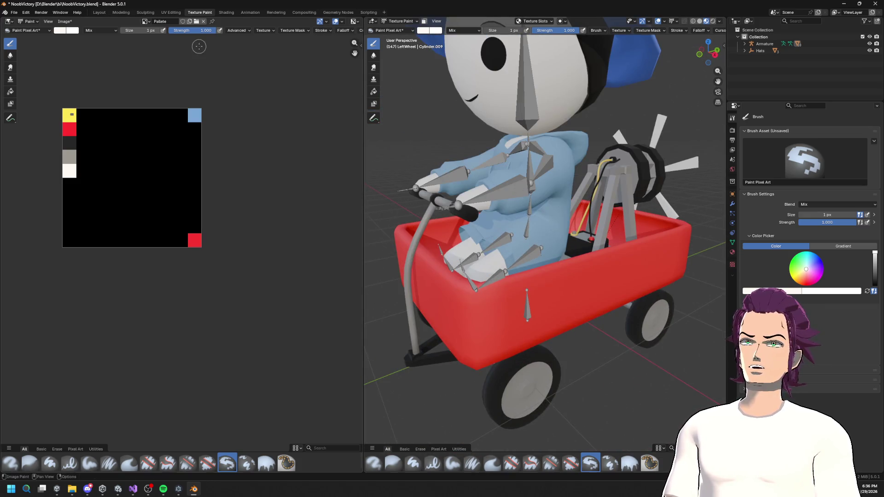
{"action": "left_click", "coordinate": [69, 32]}
{"action": "left_click", "coordinate": [116, 142]}
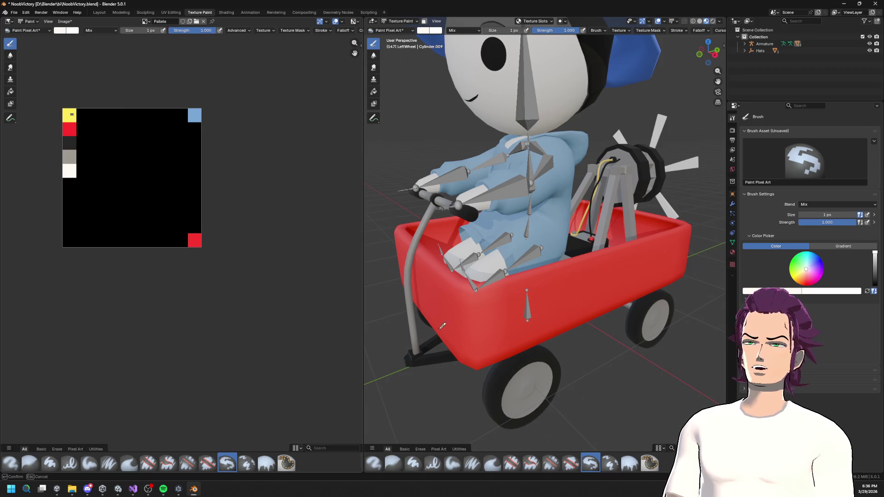
{"action": "left_click", "coordinate": [528, 385]}
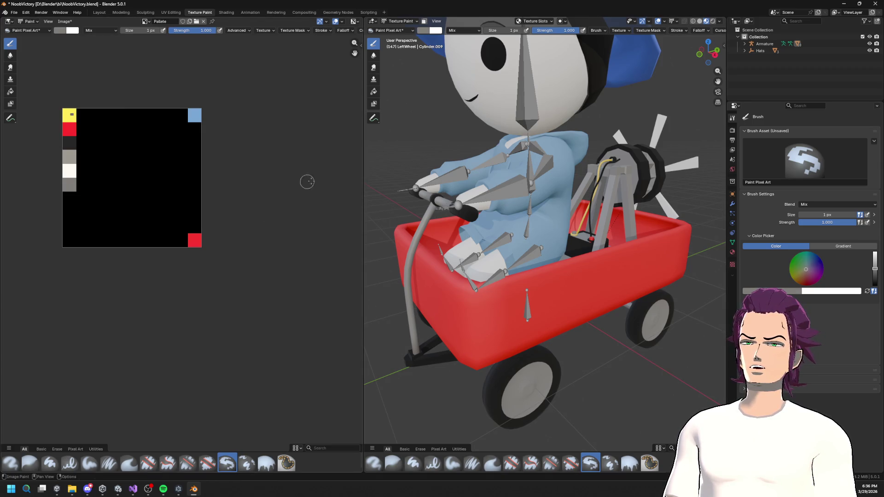
- Sample another grey from the model and paint a pixel below the grey column
{"action": "left_click", "coordinate": [59, 32]}
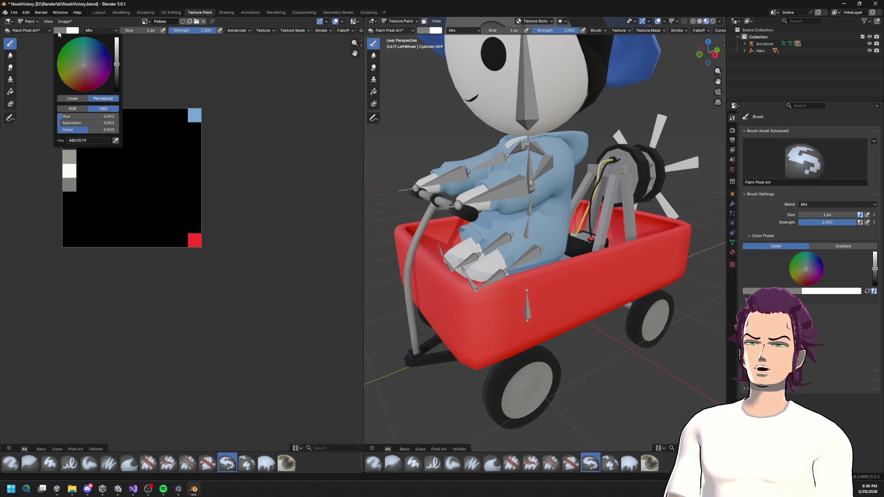
{"action": "scroll", "coordinate": [525, 210], "scroll_direction": "up", "scroll_amount": 5}
{"action": "mouse_move", "coordinate": [461, 207]}
{"action": "left_mouse_down"}
{"action": "mouse_move", "coordinate": [525, 209]}
{"action": "mouse_move", "coordinate": [396, 202]}
{"action": "left_mouse_up"}
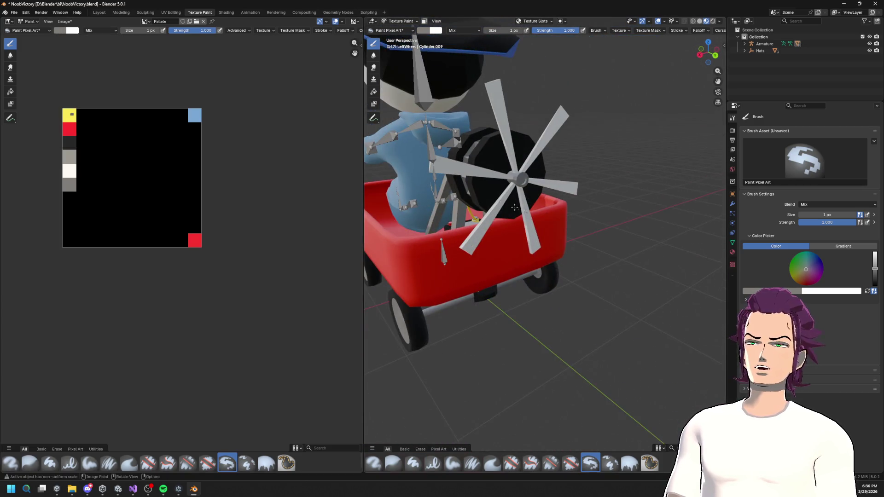
{"action": "left_click", "coordinate": [60, 31]}
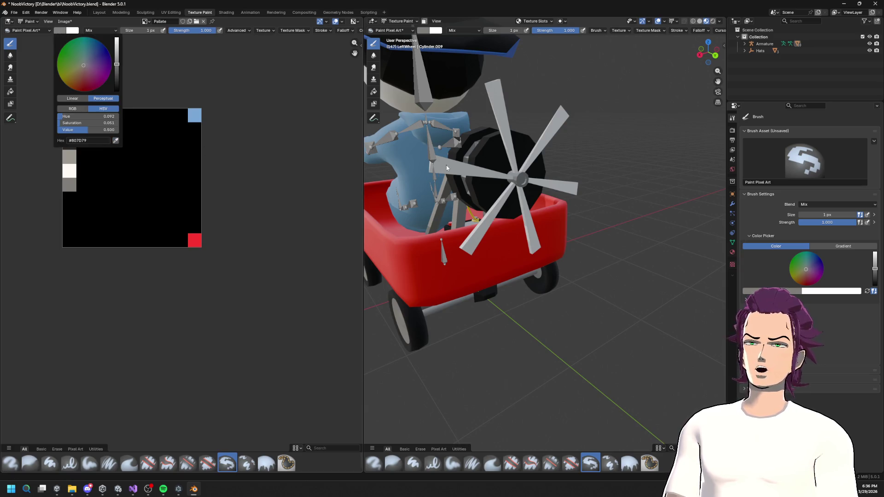
{"action": "left_click", "coordinate": [115, 140]}
{"action": "left_click", "coordinate": [464, 167]}
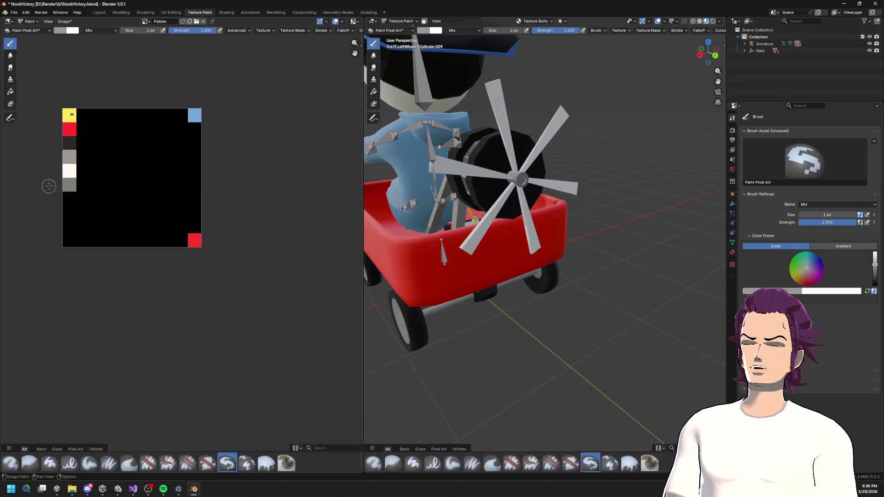
{"action": "left_click", "coordinate": [67, 202]}
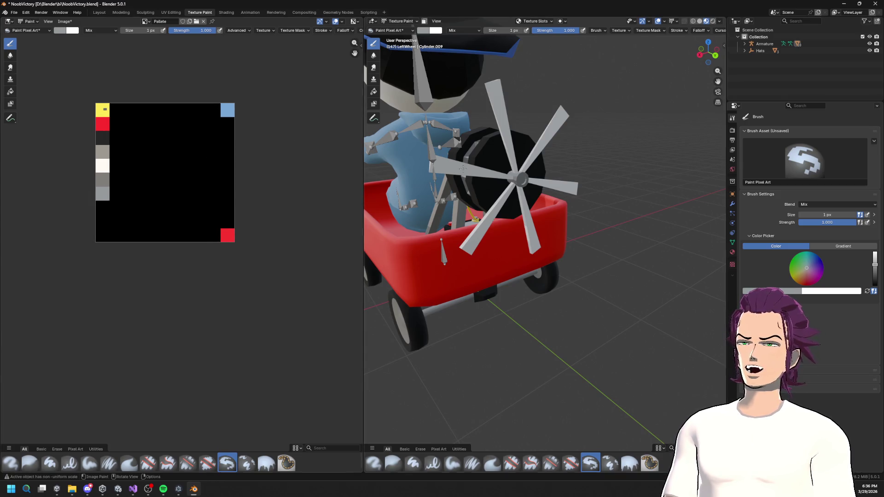
- Pick up the wheel's grey and shift it to blue-grey #5A7C8D
{"action": "scroll", "coordinate": [203, 157], "scroll_direction": "down", "scroll_amount": 1}
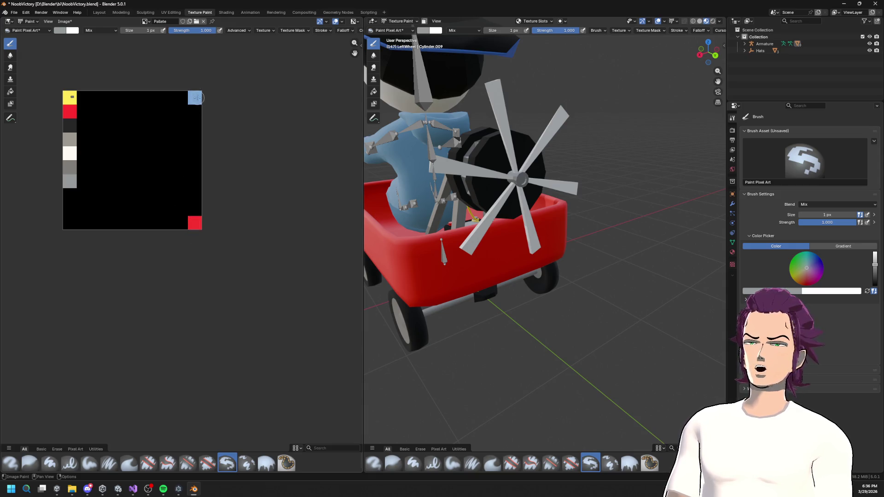
{"action": "mouse_move", "coordinate": [506, 185]}
{"action": "left_mouse_down"}
{"action": "mouse_move", "coordinate": [600, 181]}
{"action": "mouse_move", "coordinate": [626, 194]}
{"action": "left_mouse_up"}
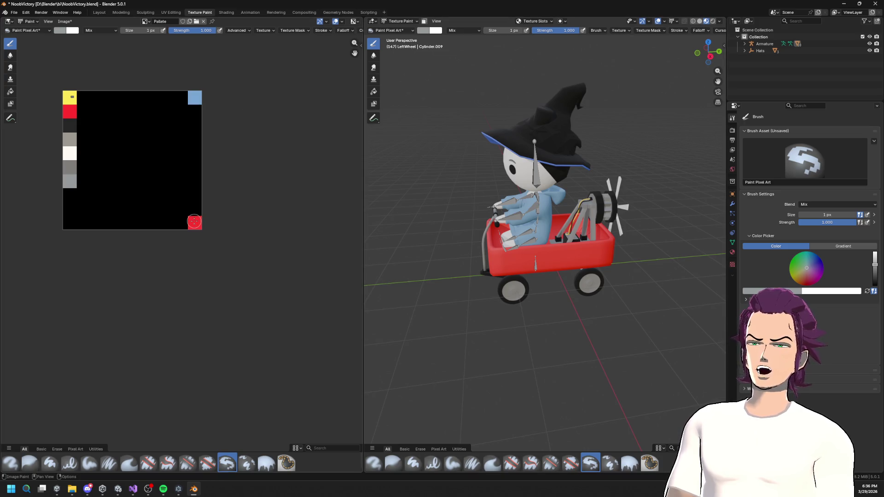
{"action": "left_click_drag", "start_coordinate": [507, 184], "coordinate": [553, 198]}
{"action": "scroll", "coordinate": [553, 198], "scroll_direction": "up", "scroll_amount": 5}
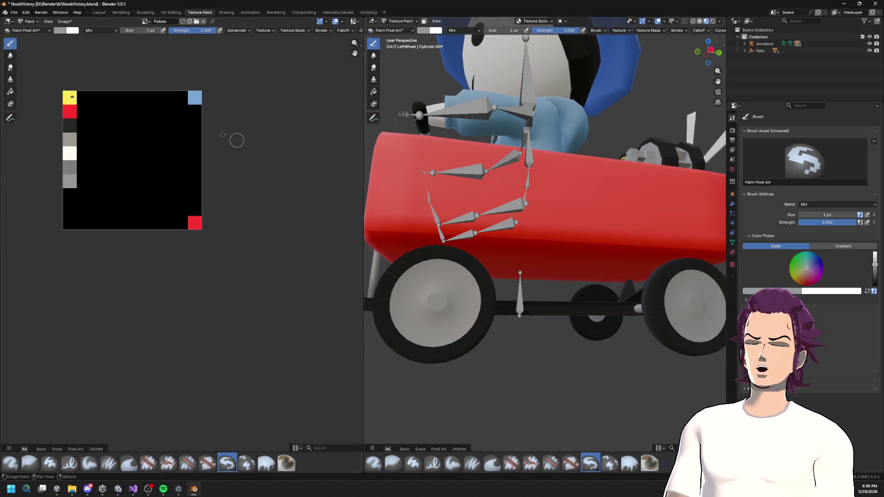
{"action": "left_click", "coordinate": [59, 31]}
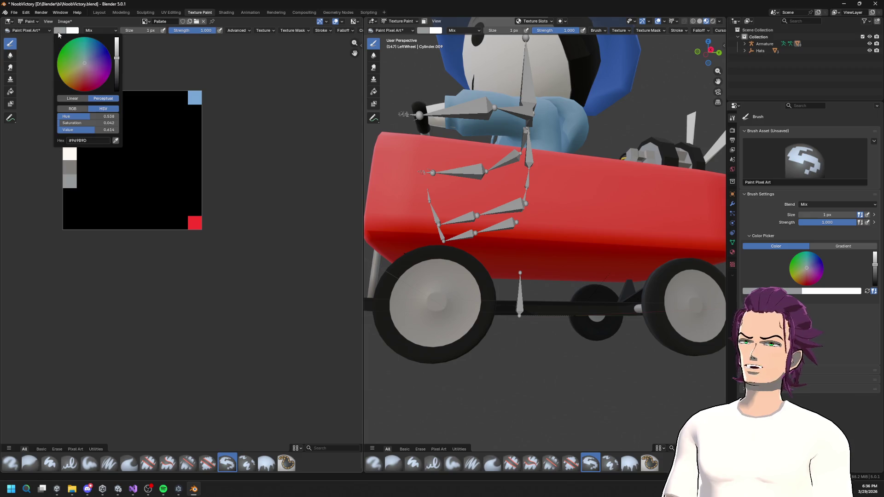
{"action": "left_click", "coordinate": [116, 140]}
{"action": "left_click", "coordinate": [438, 300]}
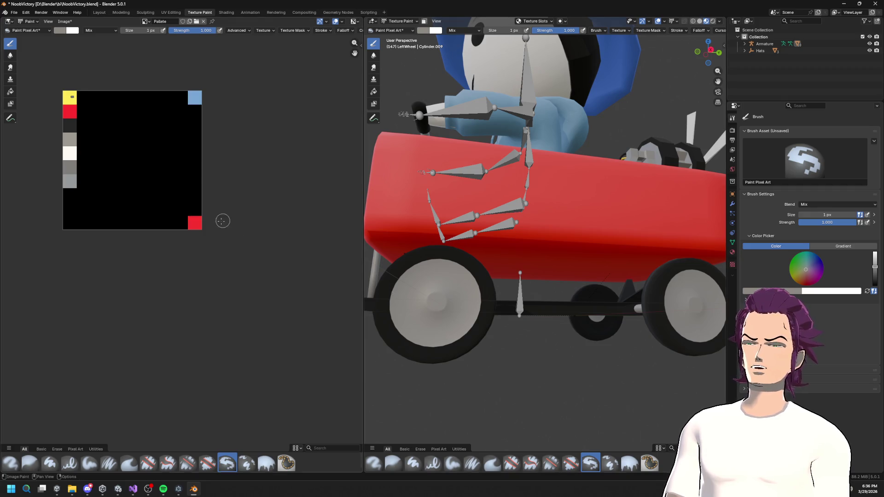
{"action": "left_click", "coordinate": [60, 30]}
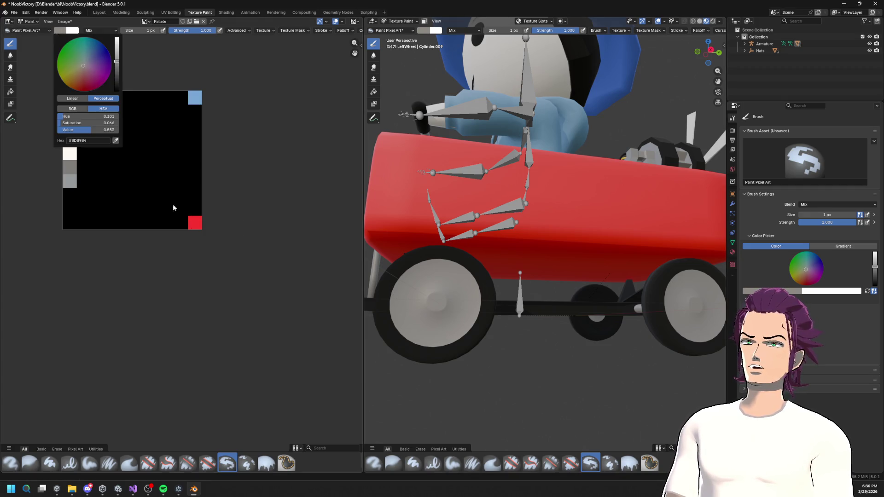
{"action": "left_click", "coordinate": [57, 31]}
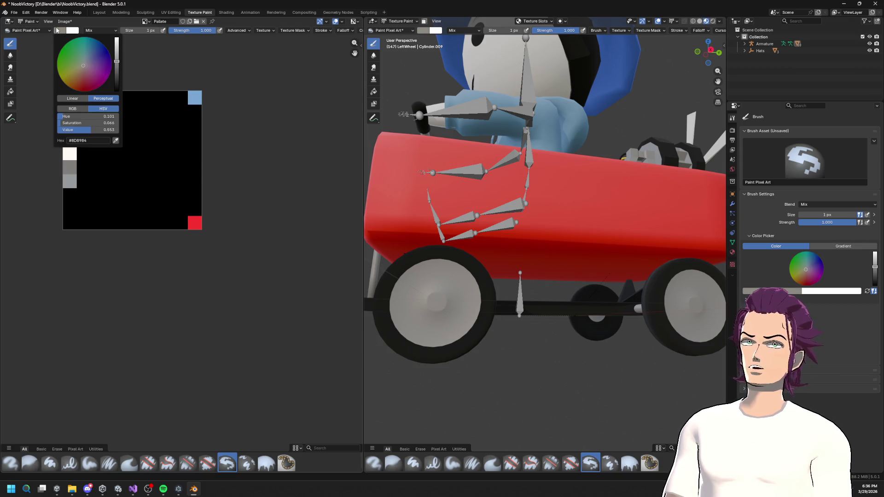
{"action": "left_click_drag", "start_coordinate": [83, 61], "coordinate": [89, 54]}
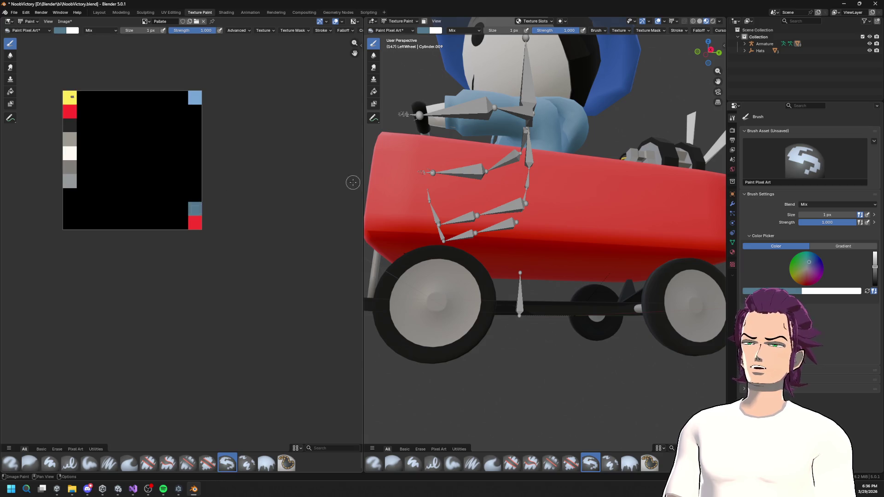
- Set the paint colour to purple #8D4A8B and paint the pixel below the top-right blue
{"action": "scroll", "coordinate": [508, 221], "scroll_direction": "down", "scroll_amount": 2}
{"action": "left_click_drag", "start_coordinate": [428, 239], "coordinate": [442, 221]}
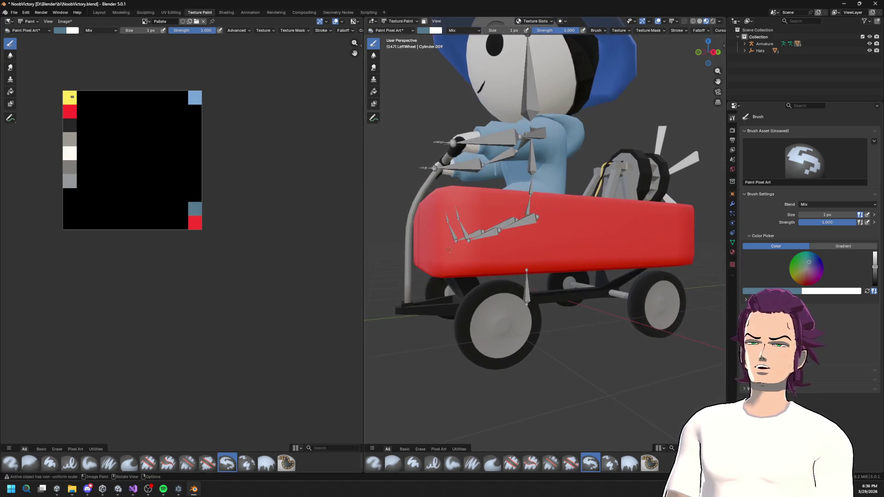
{"action": "left_click", "coordinate": [60, 30]}
{"action": "left_click_drag", "start_coordinate": [92, 70], "coordinate": [95, 71]}
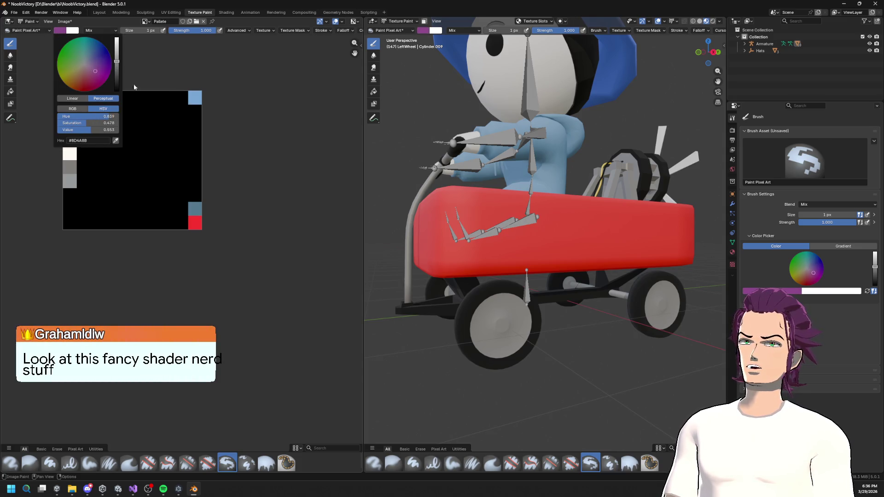
{"action": "left_click", "coordinate": [194, 111]}
{"action": "scroll", "coordinate": [280, 109], "scroll_direction": "down", "scroll_amount": 4}
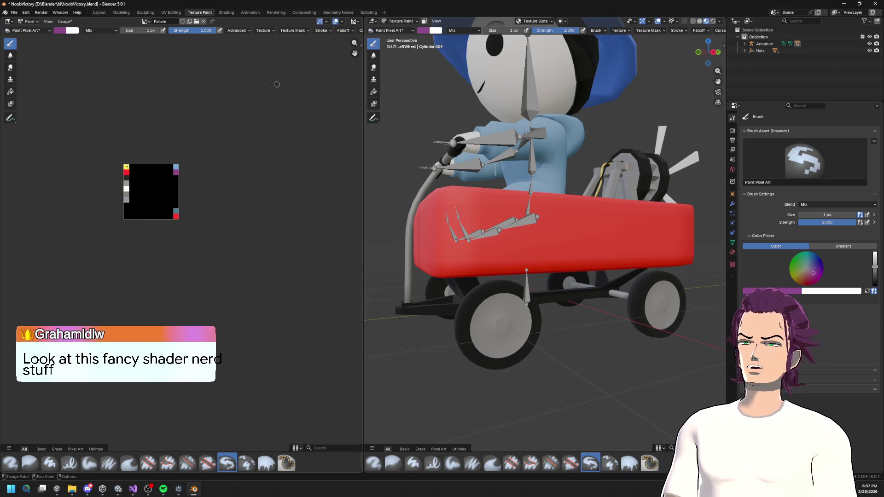
{"action": "scroll", "coordinate": [203, 142], "scroll_direction": "up", "scroll_amount": 5}
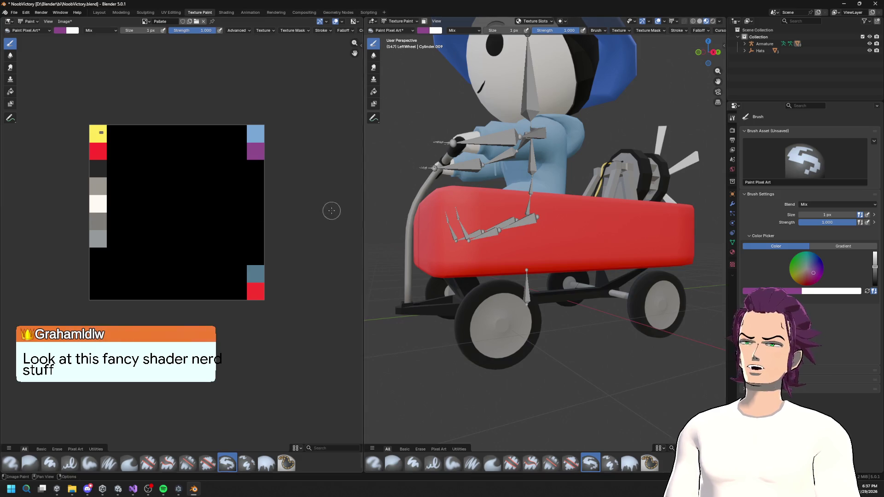
{"action": "left_click_drag", "start_coordinate": [465, 184], "coordinate": [497, 186]}
- Drag the image editor's divider left to widen the 3D viewport, then re-frame the palette image
{"action": "left_click_drag", "start_coordinate": [364, 149], "coordinate": [255, 158]}
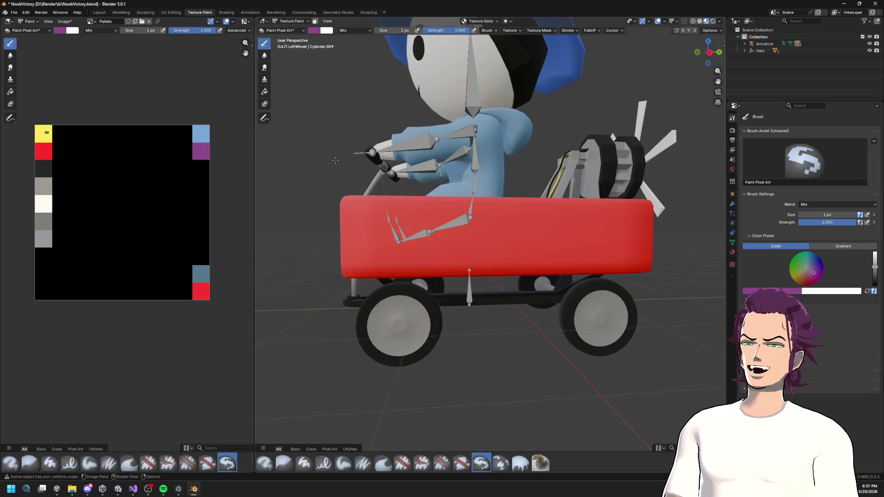
{"action": "scroll", "coordinate": [125, 154], "scroll_direction": "down", "scroll_amount": 1}
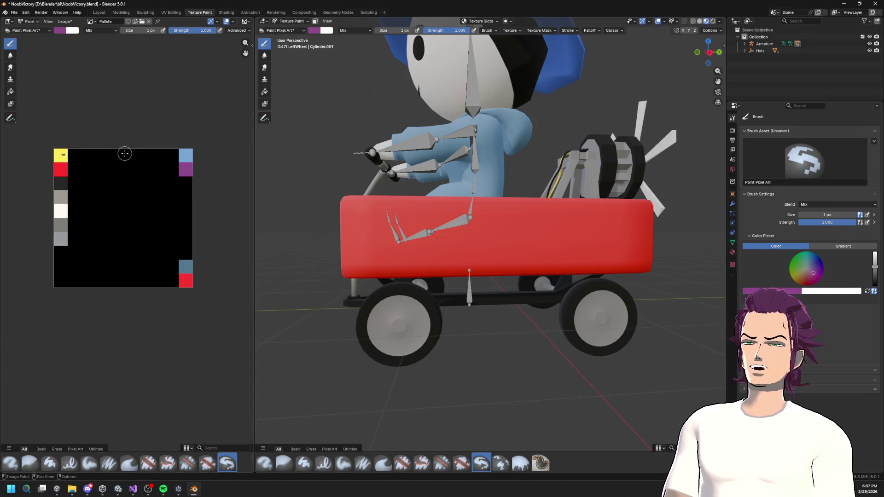
{"action": "scroll", "coordinate": [182, 166], "scroll_direction": "down", "scroll_amount": 3}
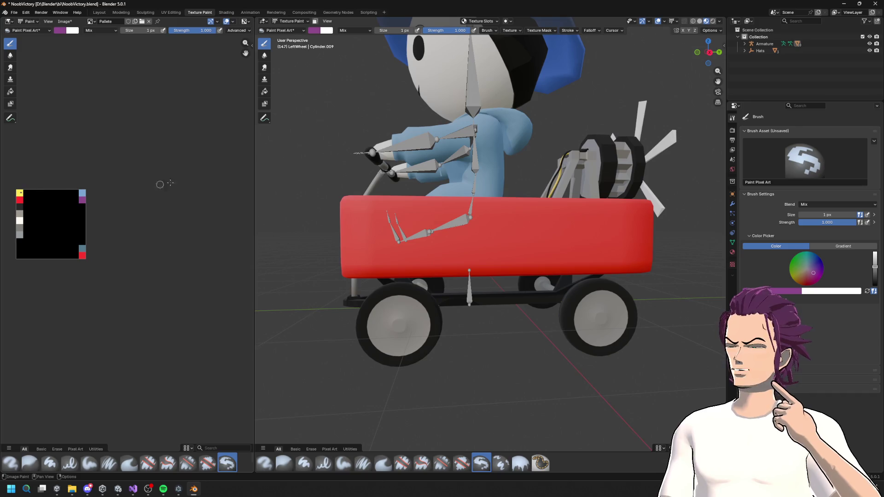
{"action": "scroll", "coordinate": [40, 186], "scroll_direction": "left", "scroll_amount": 2}
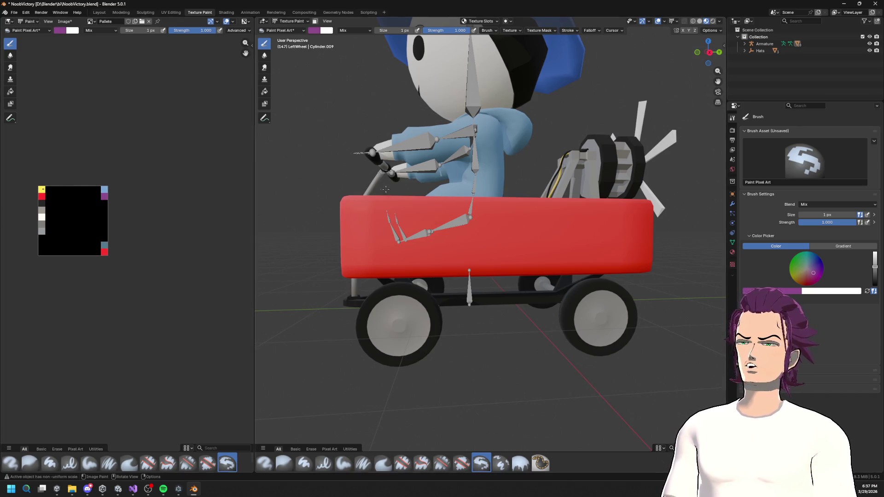
{"action": "scroll", "coordinate": [199, 217], "scroll_direction": "up", "scroll_amount": 1}
{"action": "scroll", "coordinate": [91, 191], "scroll_direction": "right", "scroll_amount": 5}
{"action": "scroll", "coordinate": [200, 181], "scroll_direction": "right", "scroll_amount": 3}
{"action": "scroll", "coordinate": [193, 224], "scroll_direction": "left", "scroll_amount": 6}
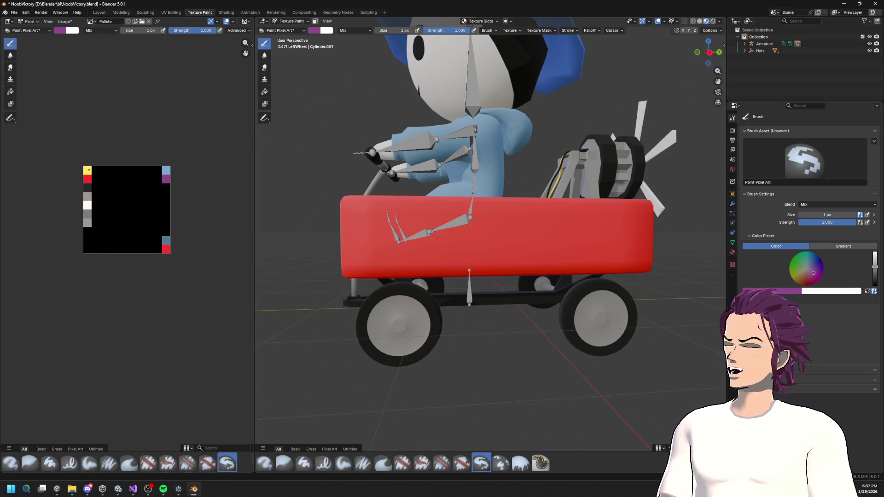
{"action": "scroll", "coordinate": [165, 233], "scroll_direction": "up", "scroll_amount": 1}
{"action": "scroll", "coordinate": [183, 235], "scroll_direction": "up", "scroll_amount": 2}
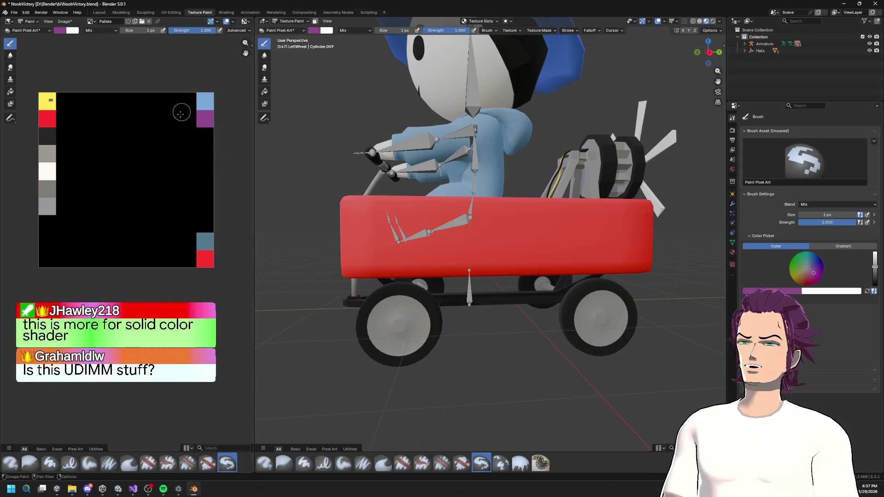
{"action": "scroll", "coordinate": [165, 134], "scroll_direction": "left", "scroll_amount": 2}
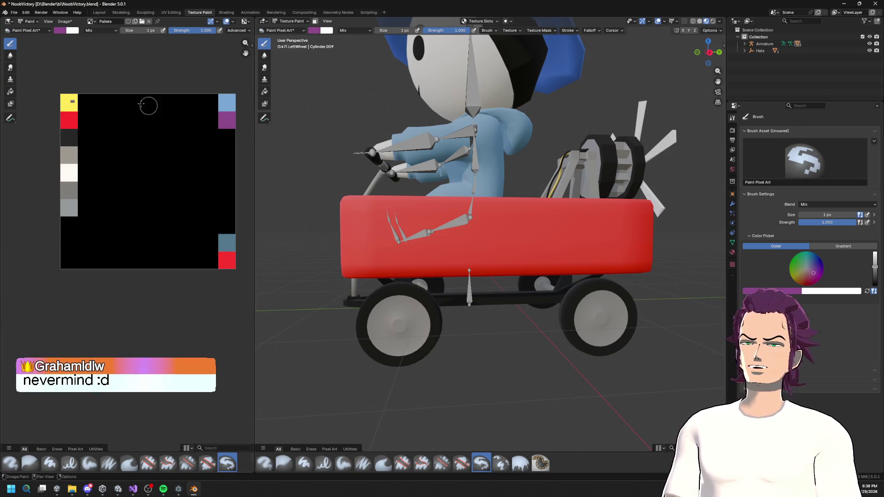
{"action": "left_click_drag", "start_coordinate": [484, 138], "coordinate": [546, 143]}
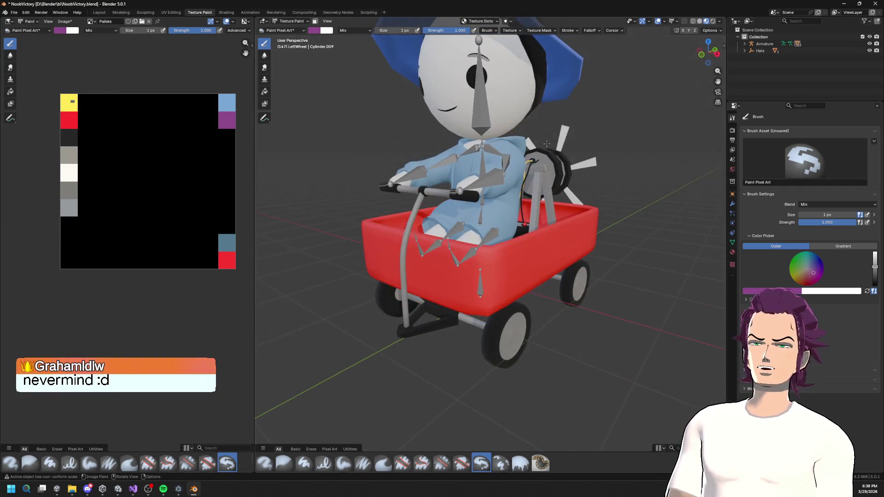
{"action": "mouse_move", "coordinate": [598, 169]}
{"action": "left_mouse_down"}
{"action": "mouse_move", "coordinate": [466, 184]}
{"action": "mouse_move", "coordinate": [523, 208]}
{"action": "left_mouse_up"}
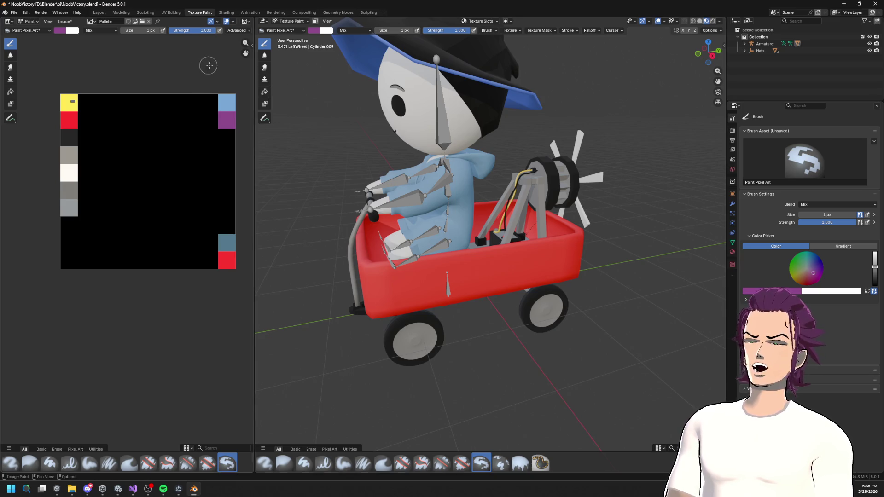
{"action": "key", "text": "Tab"}
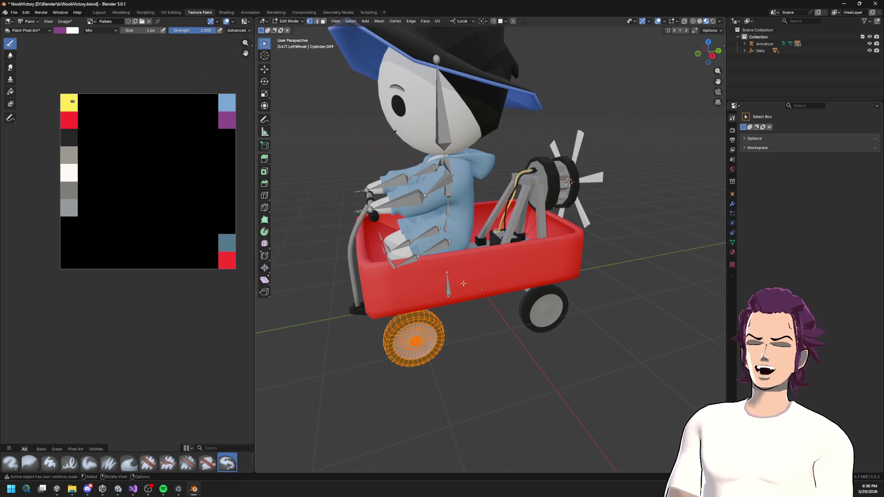
{"action": "key", "text": "Tab"}
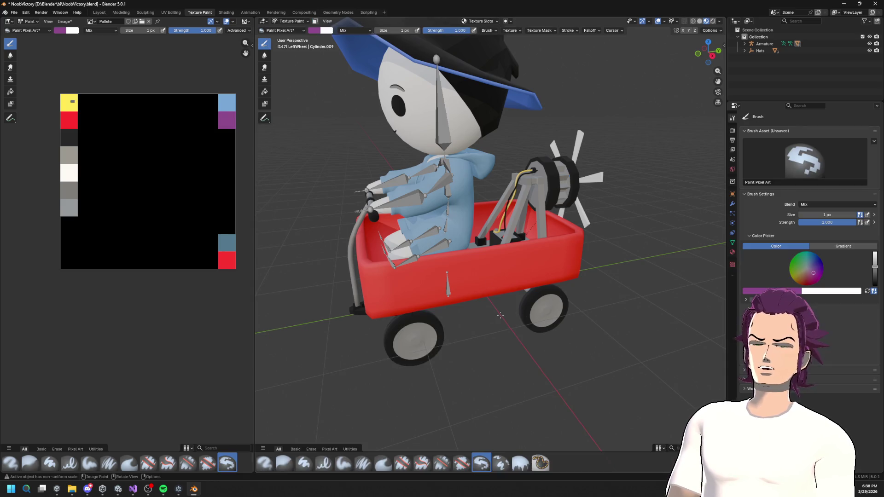
{"action": "scroll", "coordinate": [443, 275], "scroll_direction": "down", "scroll_amount": 5}
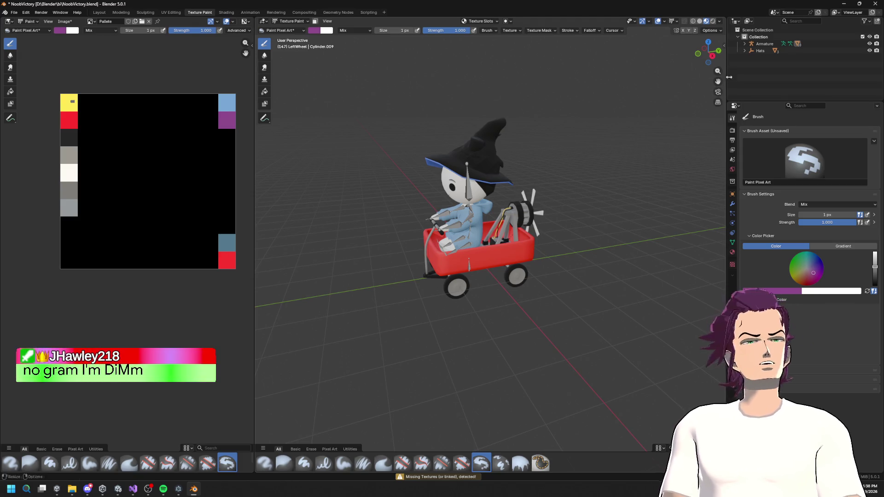
{"action": "left_click", "coordinate": [745, 50]}
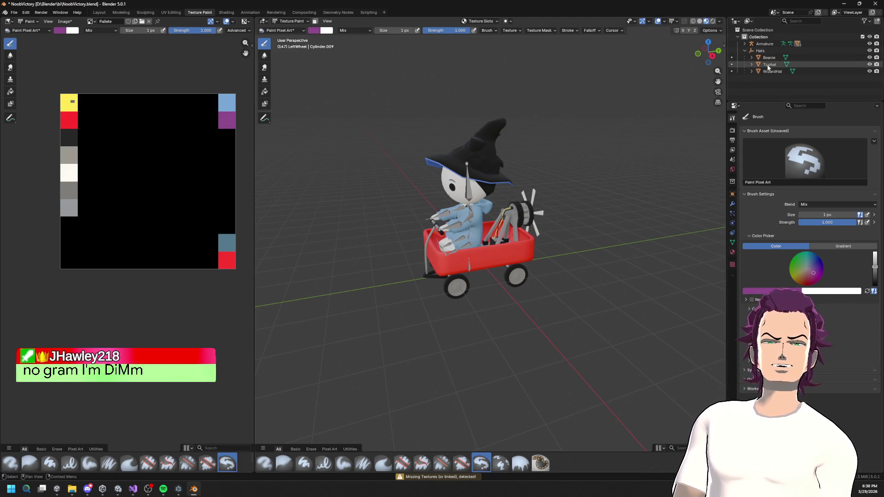
{"action": "left_click_drag", "start_coordinate": [769, 69], "coordinate": [768, 56]}
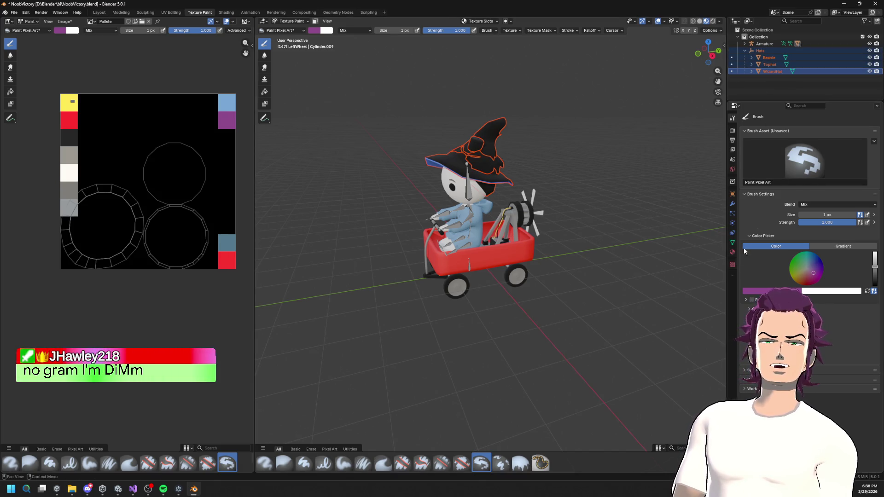
{"action": "left_click", "coordinate": [733, 252]}
{"action": "left_click", "coordinate": [878, 137]}
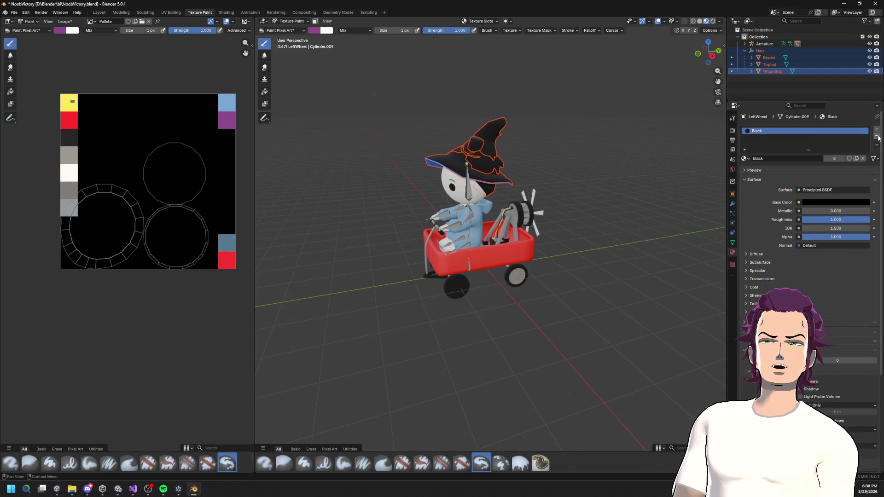
{"action": "left_click", "coordinate": [877, 136]}
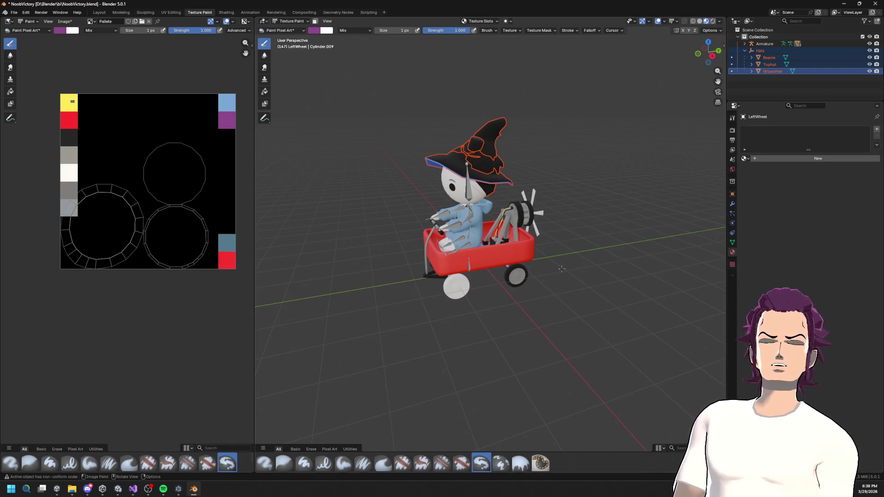
{"action": "left_click", "coordinate": [463, 174]}
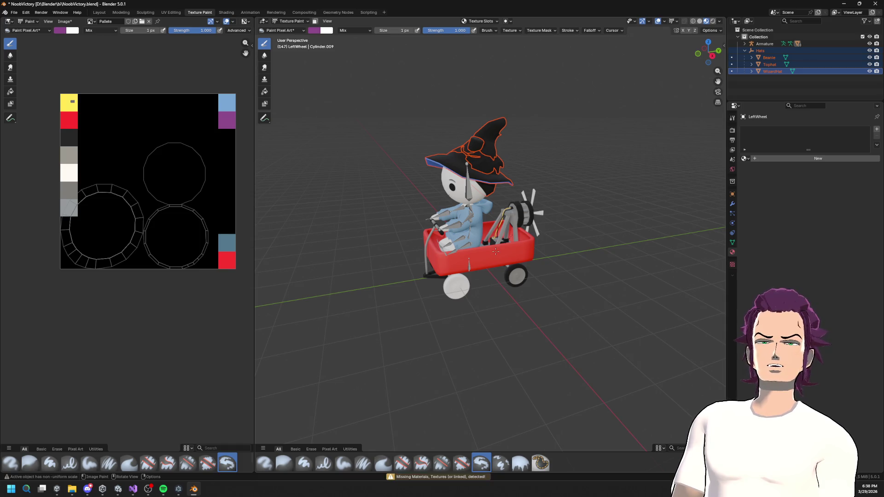
{"action": "left_click", "coordinate": [745, 44]}
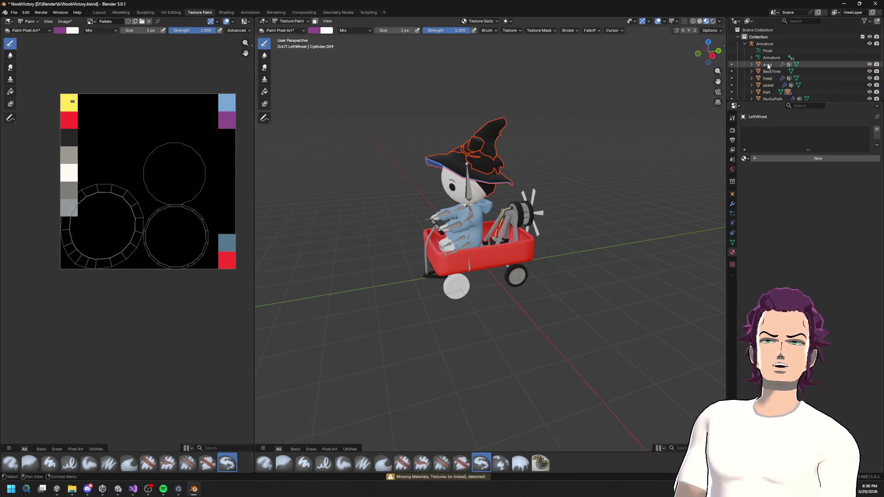
{"action": "left_click", "coordinate": [768, 65]}
{"action": "scroll", "coordinate": [769, 65], "scroll_direction": "down", "scroll_amount": 2}
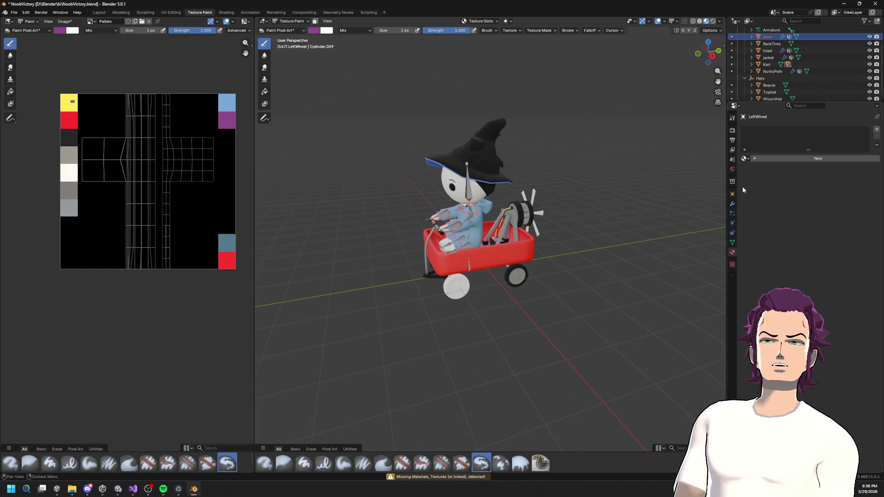
{"action": "left_click", "coordinate": [748, 160]}
{"action": "key", "text": "Escape"}
{"action": "left_click", "coordinate": [747, 160]}
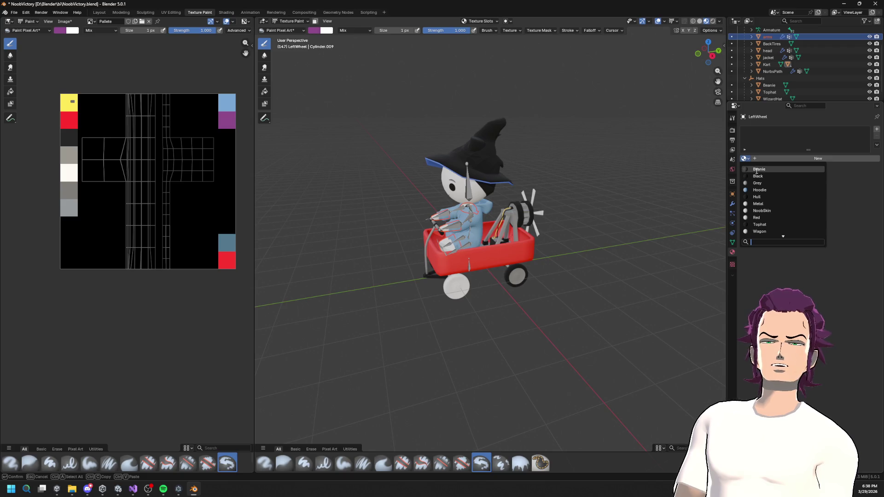
{"action": "key", "text": "Escape"}
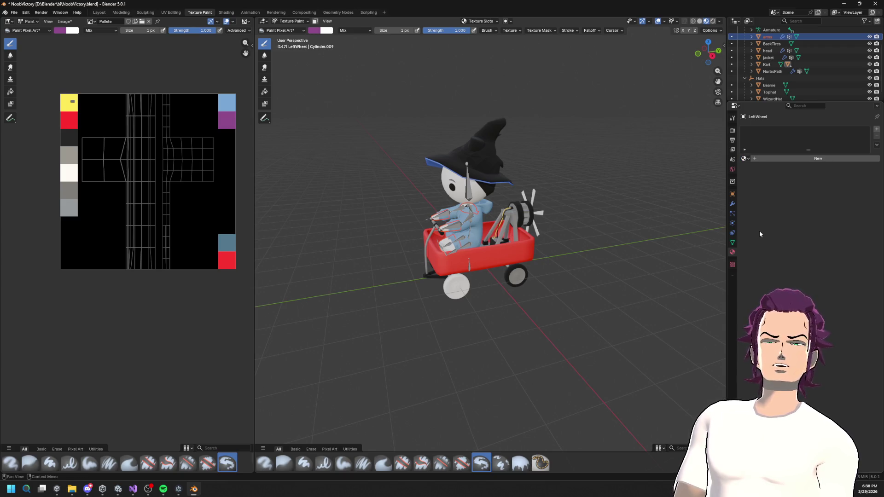
{"action": "left_click", "coordinate": [745, 160]}
{"action": "left_click", "coordinate": [758, 231]}
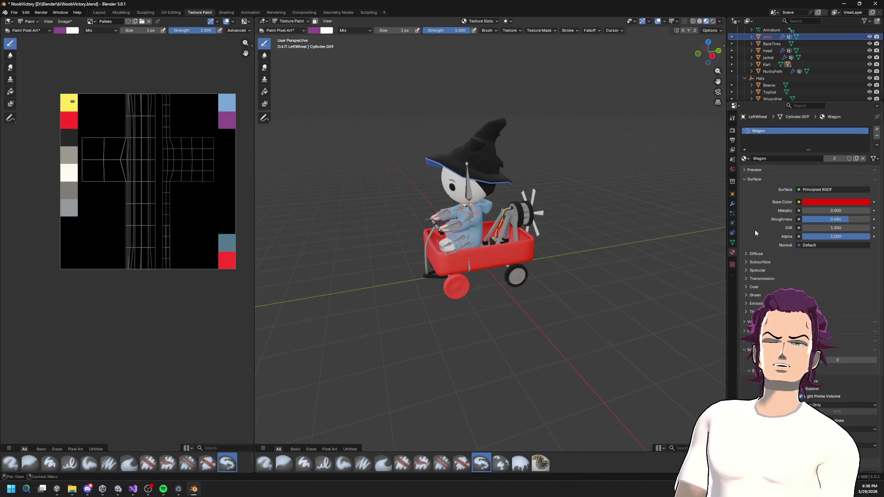
{"action": "left_click", "coordinate": [877, 138]}
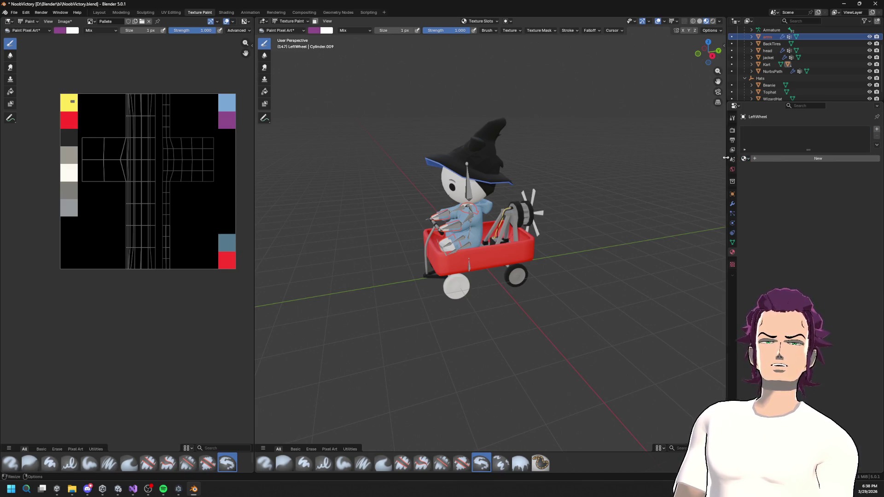
- Visit the Rendering and Shading workspaces, browse LeftWheel's materials, then return to Layout
{"action": "left_click", "coordinate": [276, 12]}
{"action": "left_click", "coordinate": [252, 12]}
{"action": "left_click", "coordinate": [226, 13]}
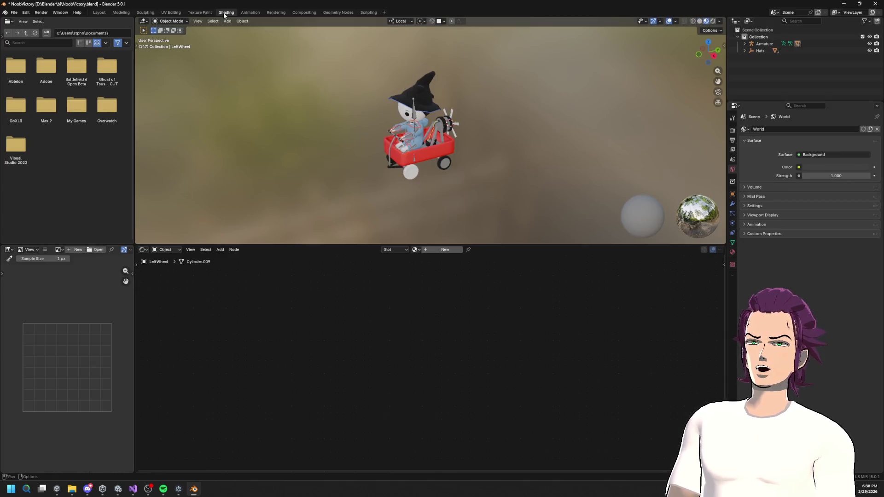
{"action": "left_click", "coordinate": [415, 249]}
{"action": "left_click", "coordinate": [427, 283]}
{"action": "left_click", "coordinate": [416, 250]}
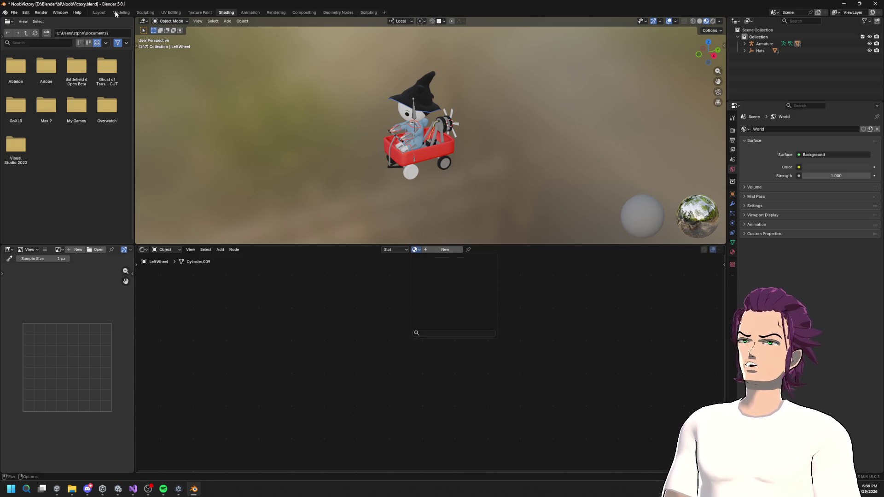
{"action": "left_click", "coordinate": [99, 12]}
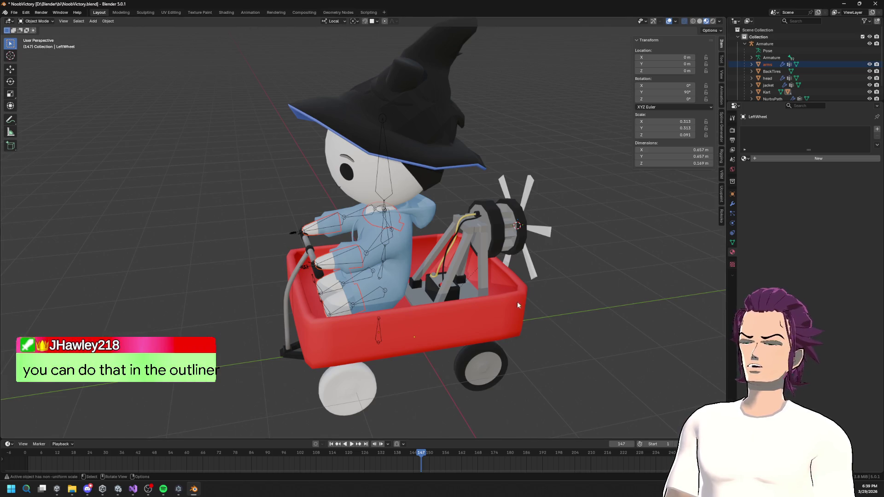
{"action": "scroll", "coordinate": [773, 73], "scroll_direction": "down", "scroll_amount": 1}
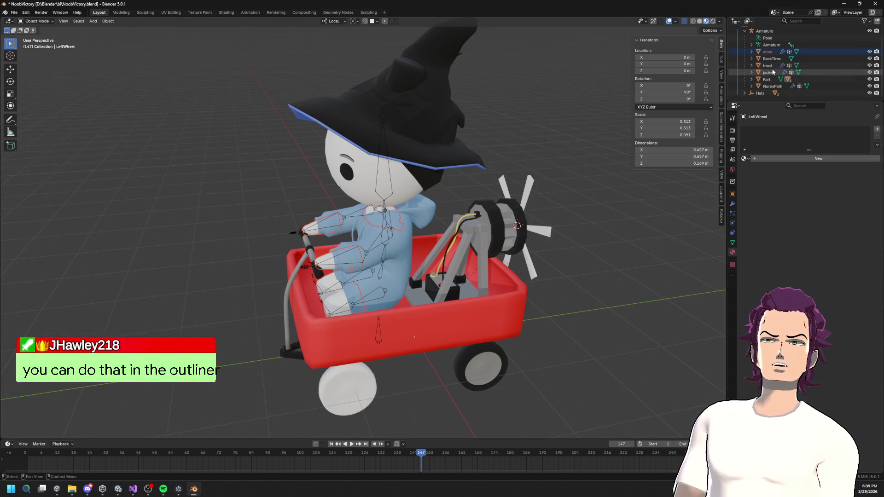
{"action": "left_click", "coordinate": [744, 159]}
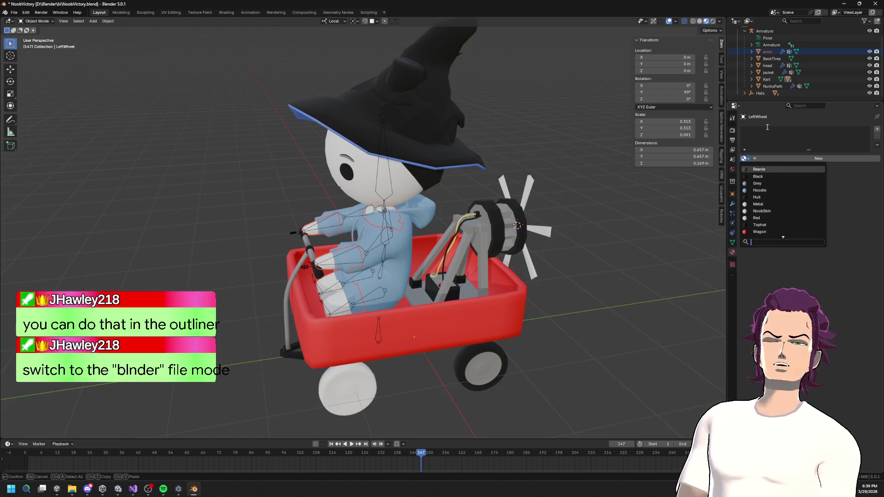
{"action": "left_click", "coordinate": [36, 22]}
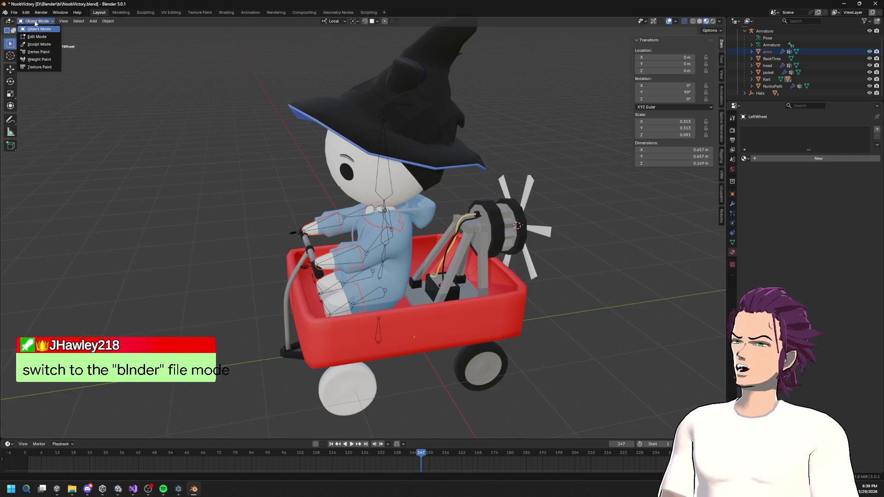
{"action": "left_click", "coordinate": [9, 21]}
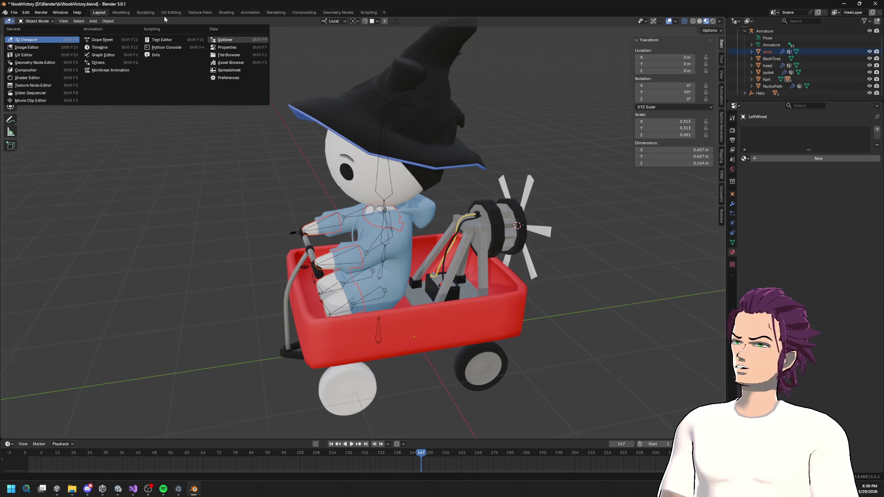
{"action": "left_click", "coordinate": [106, 21]}
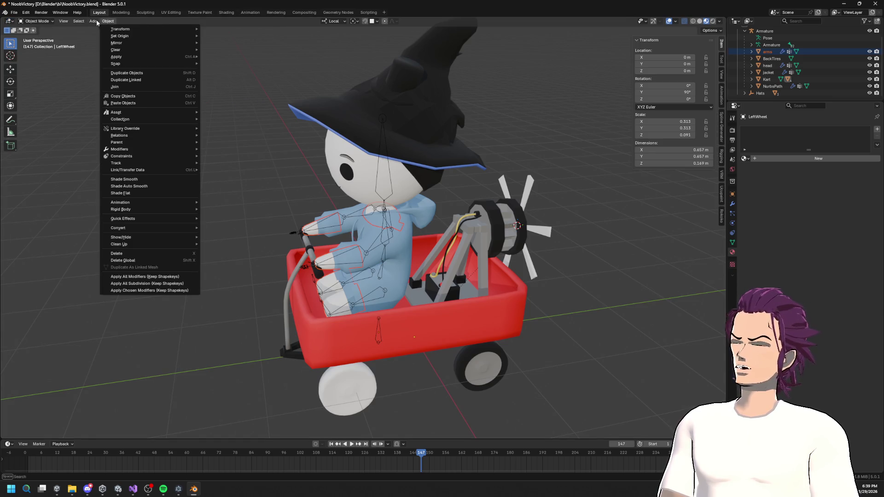
{"action": "left_click", "coordinate": [45, 21]}
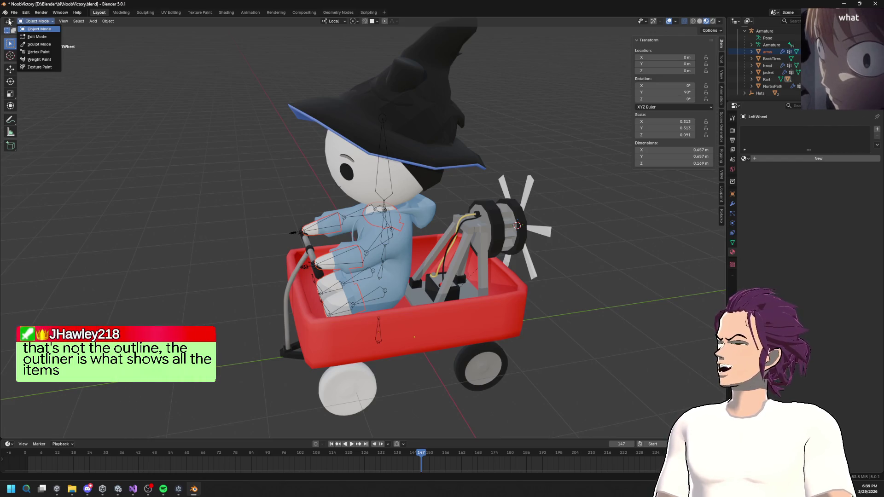
{"action": "left_click", "coordinate": [9, 17]}
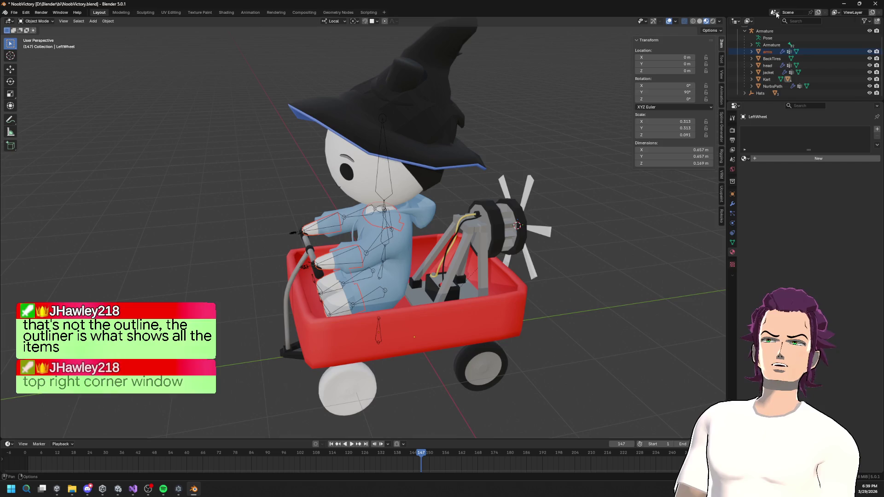
{"action": "left_click", "coordinate": [733, 130]}
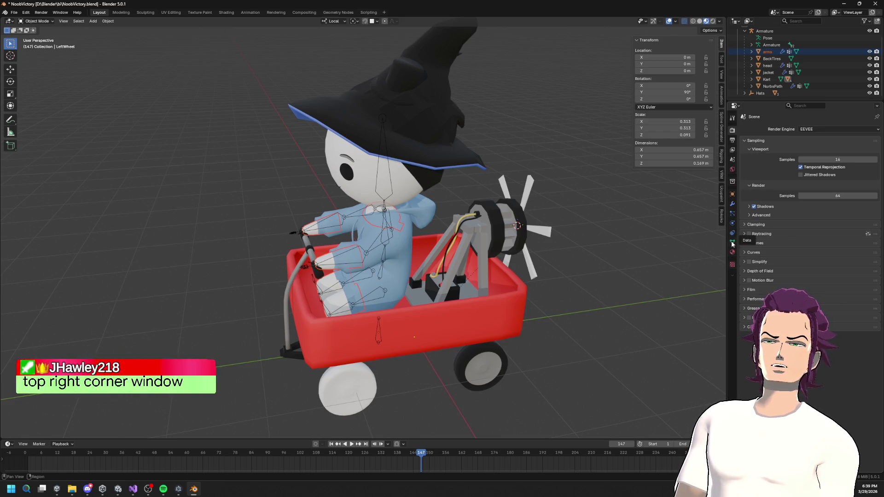
{"action": "left_click", "coordinate": [732, 253]}
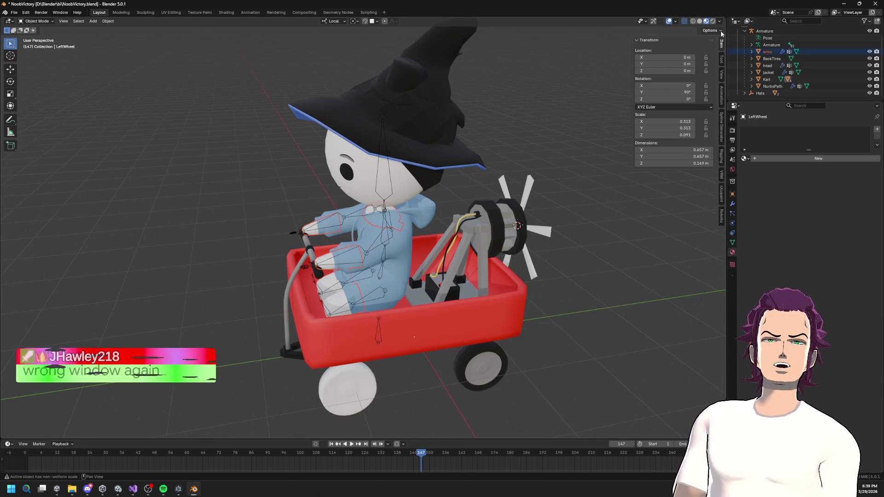
{"action": "left_click", "coordinate": [748, 21]}
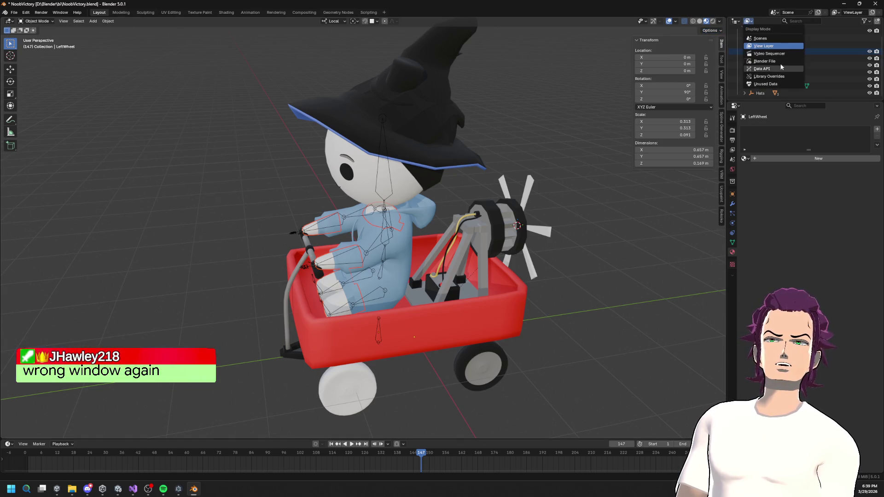
- Check the outliner filter and view layer options, then set the outliner to Scenes mode
{"action": "left_click", "coordinate": [866, 21]}
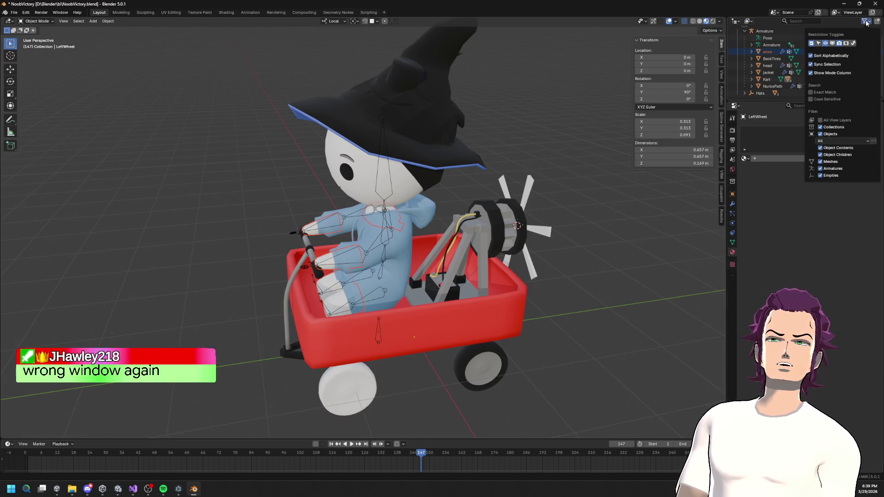
{"action": "left_click", "coordinate": [878, 22]}
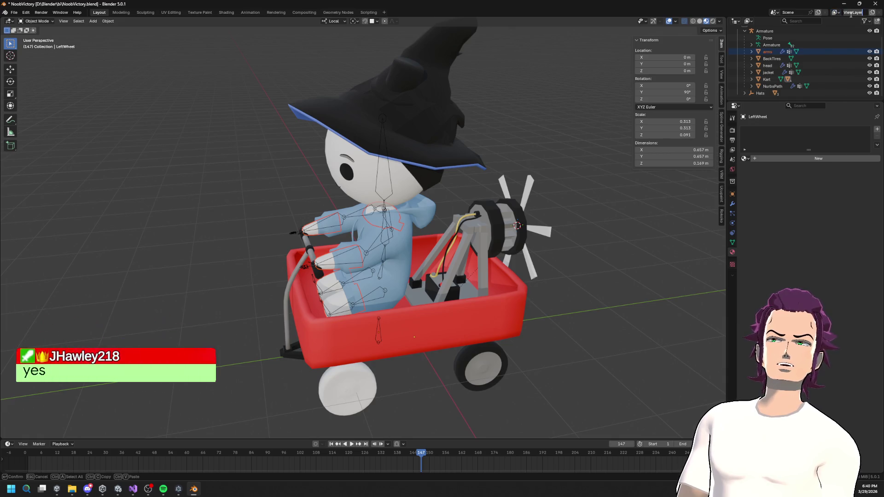
{"action": "left_click", "coordinate": [836, 13]}
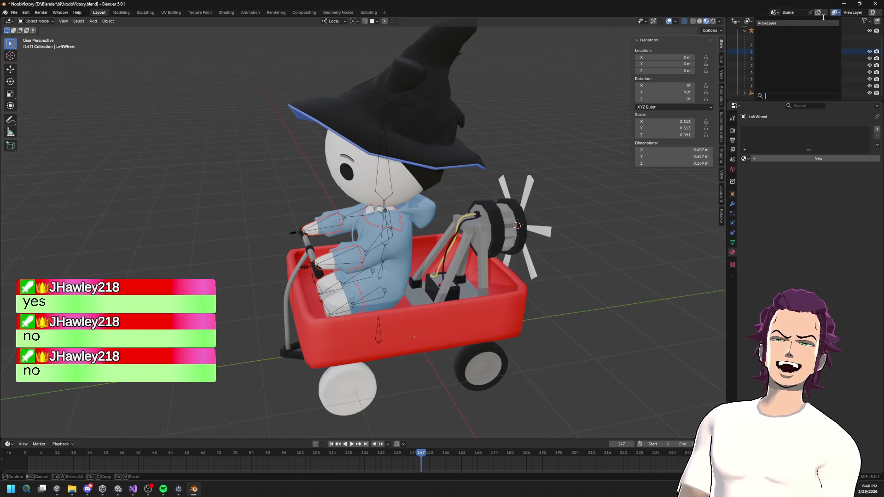
{"action": "left_click", "coordinate": [864, 21]}
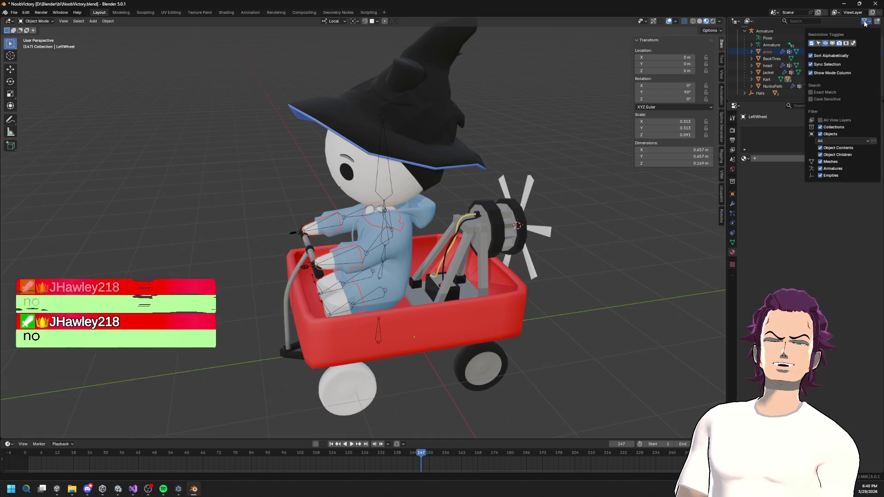
{"action": "left_click", "coordinate": [864, 21]}
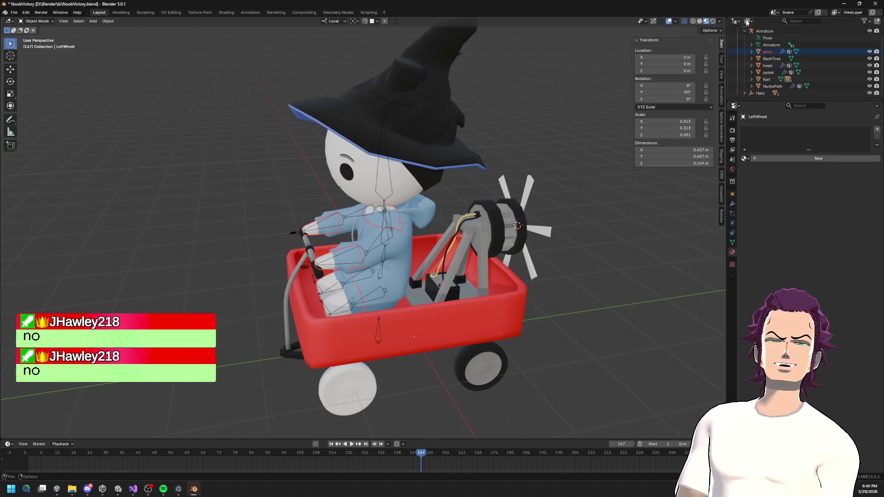
{"action": "left_click", "coordinate": [748, 21]}
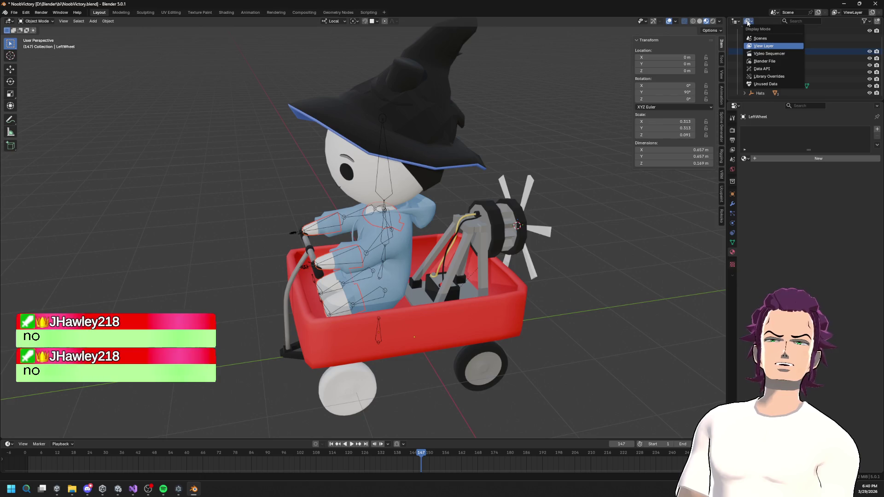
{"action": "left_click", "coordinate": [766, 39]}
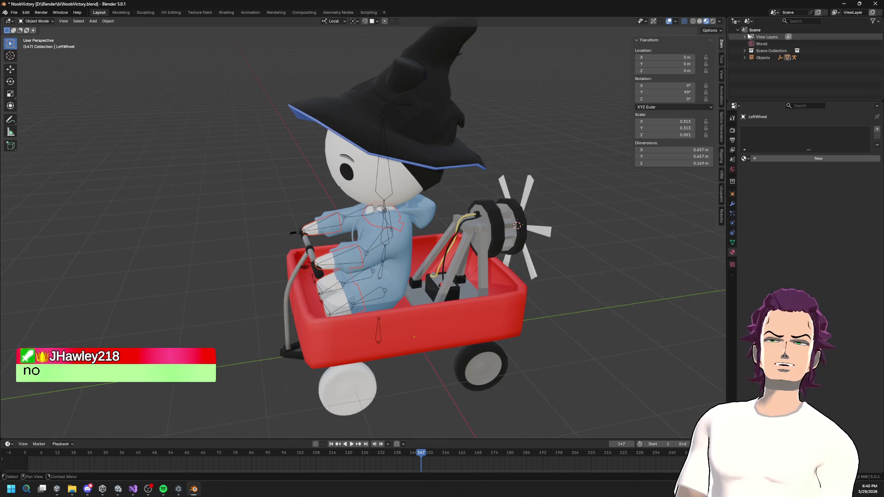
- Show the Blender File data in the outliner and delete all materials from Beanie down
{"action": "left_click", "coordinate": [736, 22]}
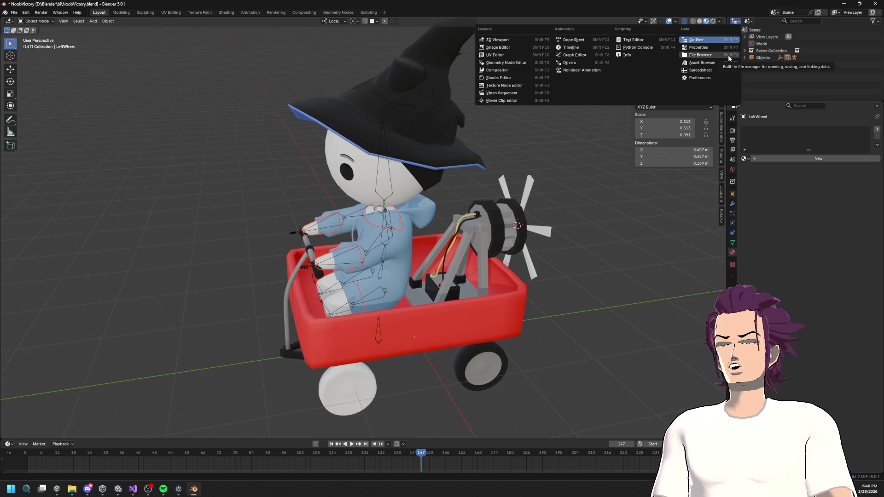
{"action": "left_click", "coordinate": [749, 21]}
{"action": "left_click", "coordinate": [748, 21]}
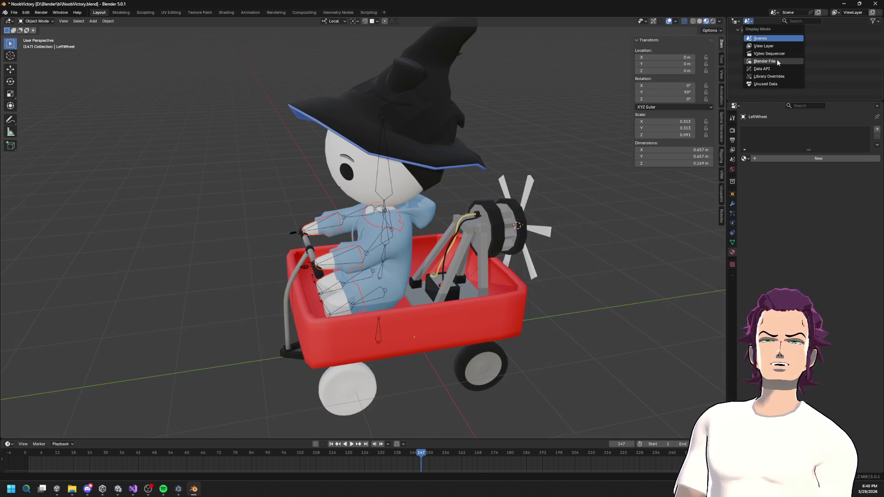
{"action": "left_click", "coordinate": [775, 61]}
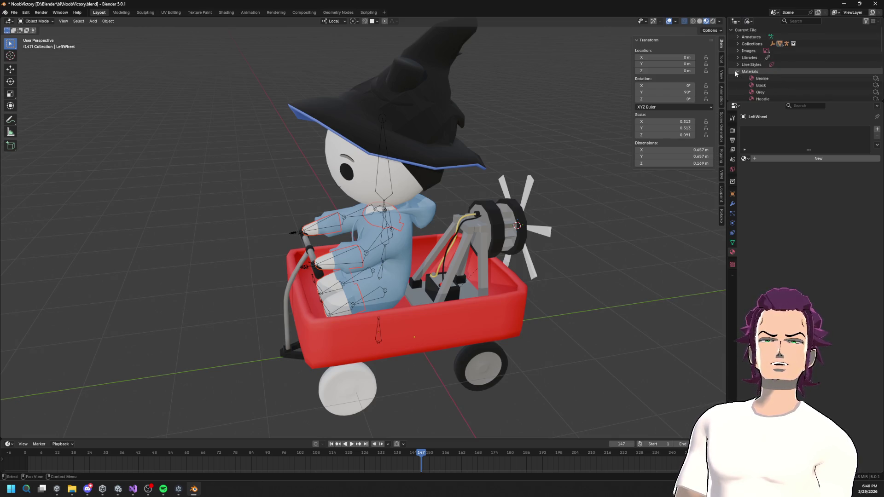
{"action": "scroll", "coordinate": [736, 73], "scroll_direction": "down", "scroll_amount": 3}
{"action": "left_click", "coordinate": [764, 37]}
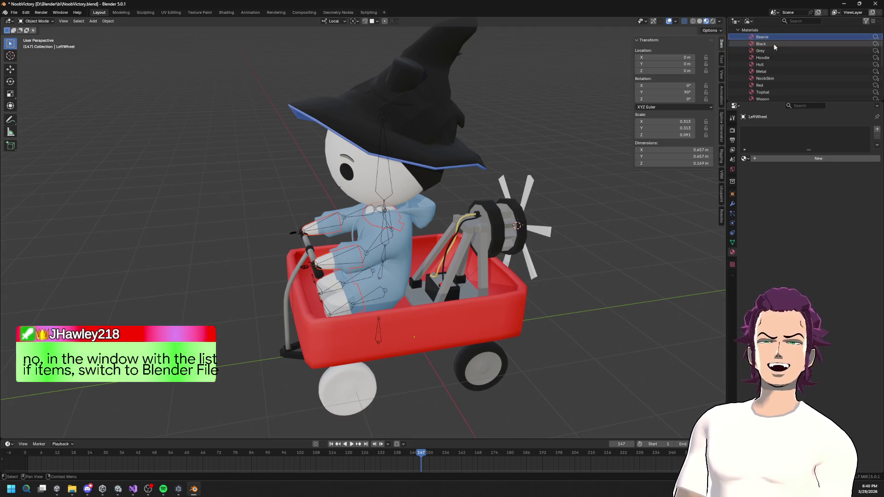
{"action": "left_click", "coordinate": [775, 92], "text": "shift"}
{"action": "scroll", "coordinate": [779, 60], "scroll_direction": "down", "scroll_amount": 3}
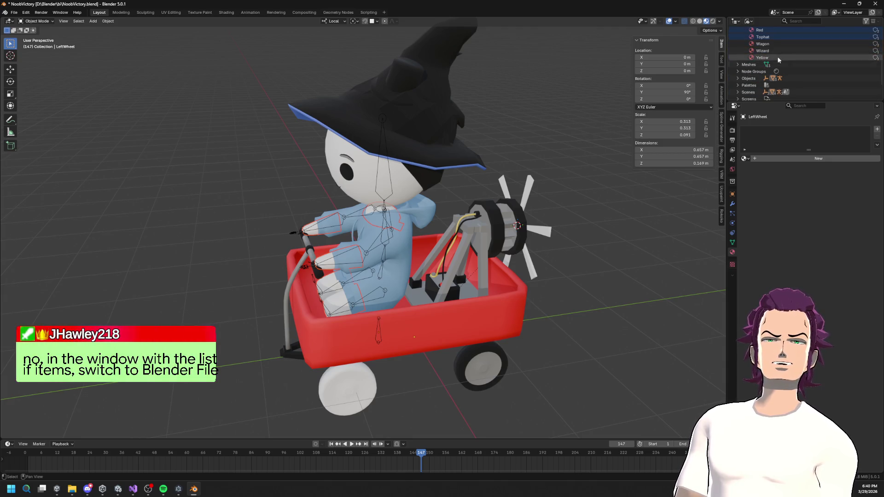
{"action": "right_click", "coordinate": [779, 59]}
{"action": "left_click", "coordinate": [755, 68]}
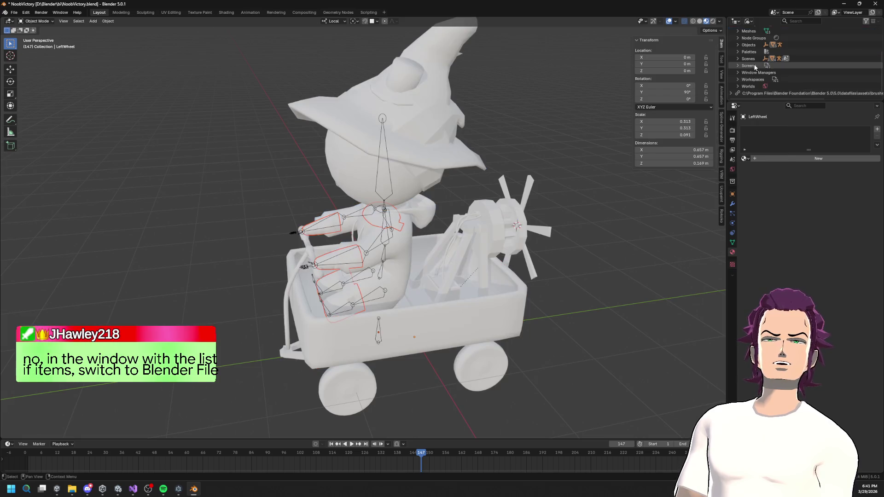
- Switch the outliner display mode to View Layer to list the scene's objects
{"action": "left_click_drag", "start_coordinate": [626, 120], "coordinate": [519, 108]}
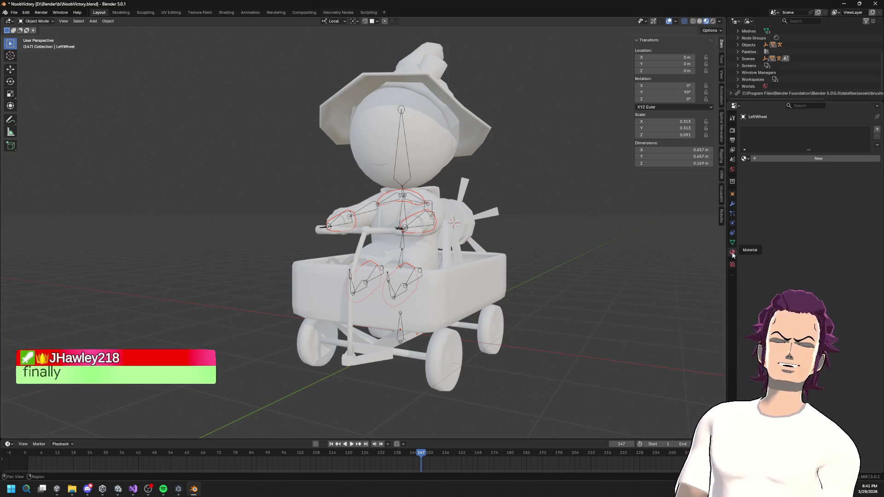
{"action": "scroll", "coordinate": [795, 65], "scroll_direction": "up", "scroll_amount": 3}
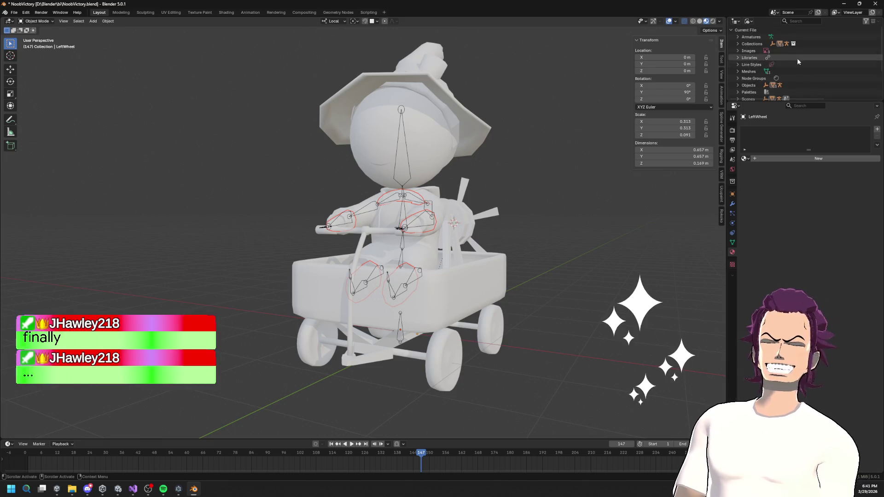
{"action": "left_click", "coordinate": [749, 20]}
{"action": "left_click", "coordinate": [763, 40]}
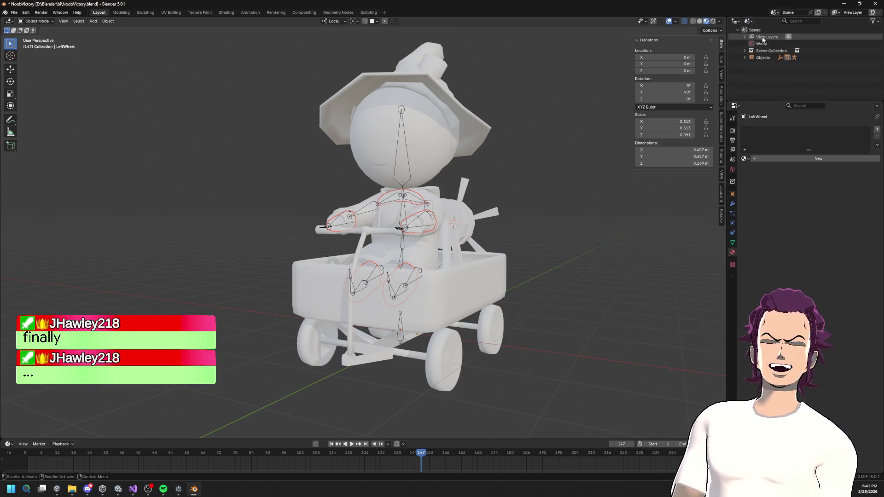
{"action": "left_click", "coordinate": [749, 21]}
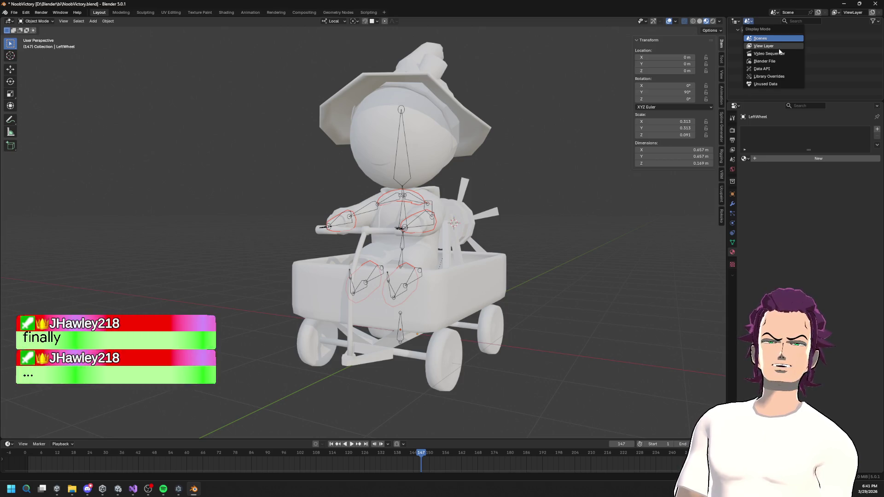
{"action": "left_click", "coordinate": [777, 47]}
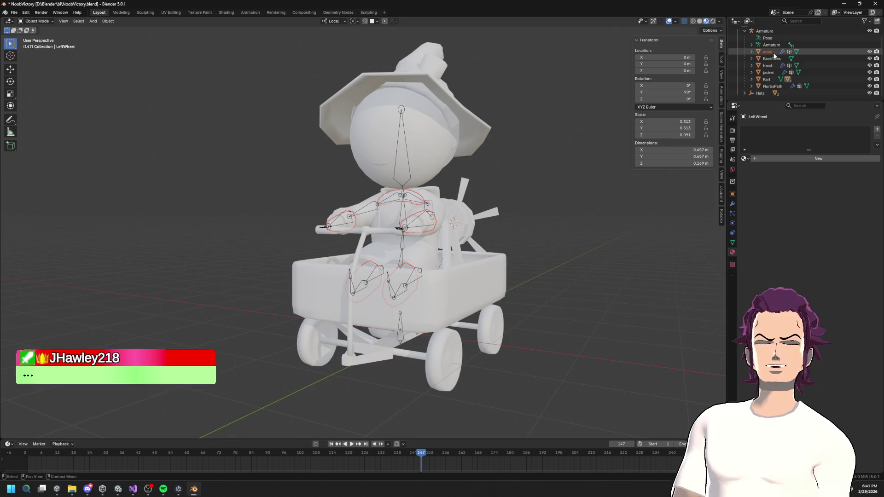
- Remove all material slots from the arms and BackTires objects
{"action": "left_click", "coordinate": [774, 54]}
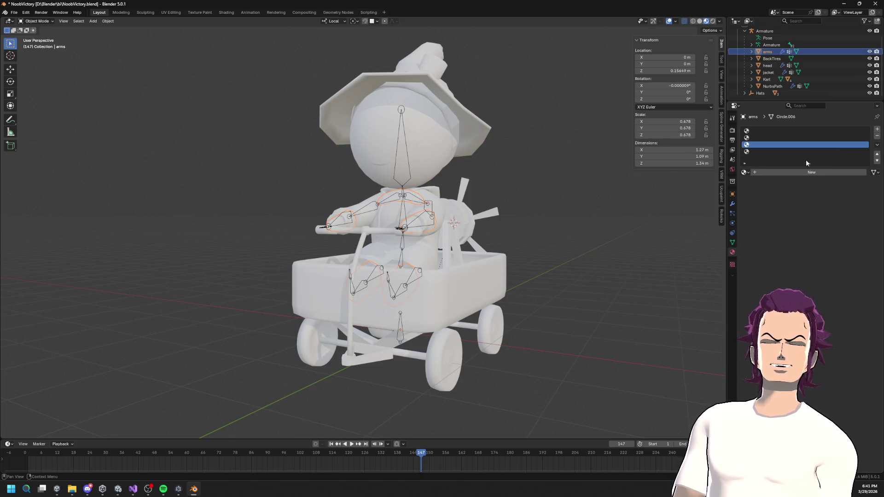
{"action": "left_click", "coordinate": [878, 136]}
{"action": "left_click", "coordinate": [877, 136]}
{"action": "left_click", "coordinate": [877, 136]}
{"action": "left_click", "coordinate": [877, 135]}
{"action": "left_click", "coordinate": [769, 58]}
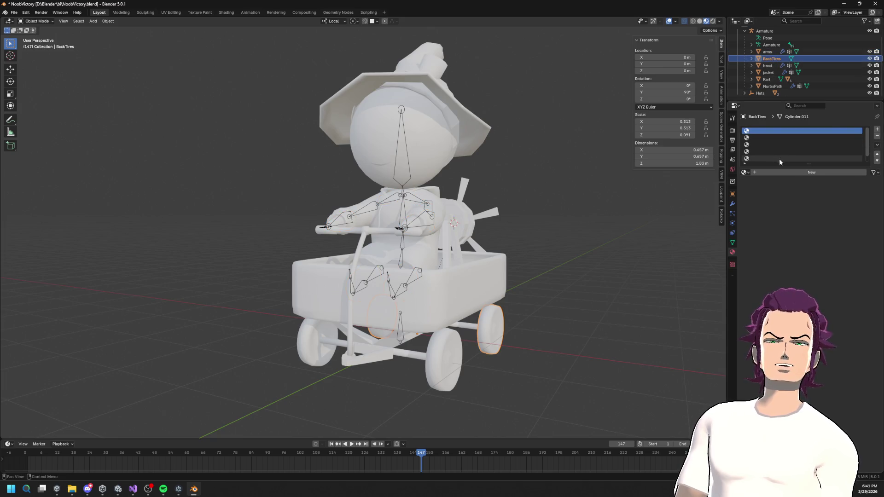
{"action": "left_click", "coordinate": [829, 159]}
{"action": "left_click", "coordinate": [877, 136]}
{"action": "left_click", "coordinate": [877, 136]}
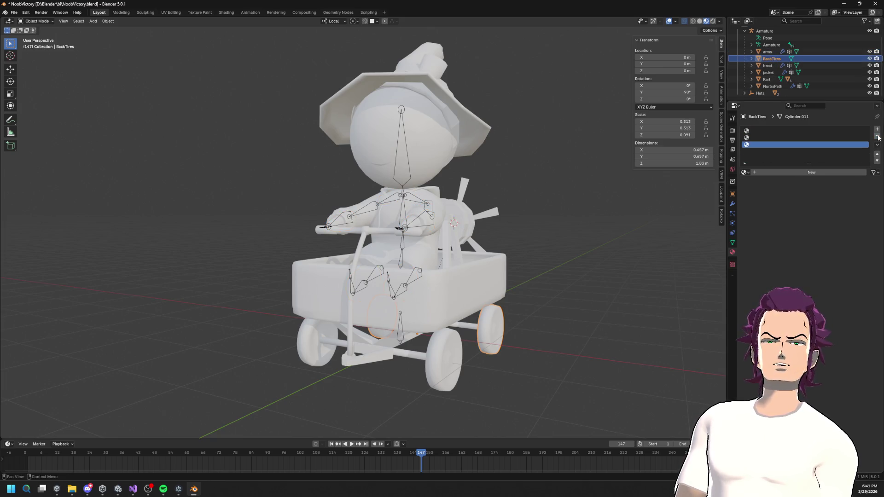
{"action": "left_click", "coordinate": [877, 136]}
{"action": "left_click", "coordinate": [877, 136]}
{"action": "left_click", "coordinate": [877, 136]}
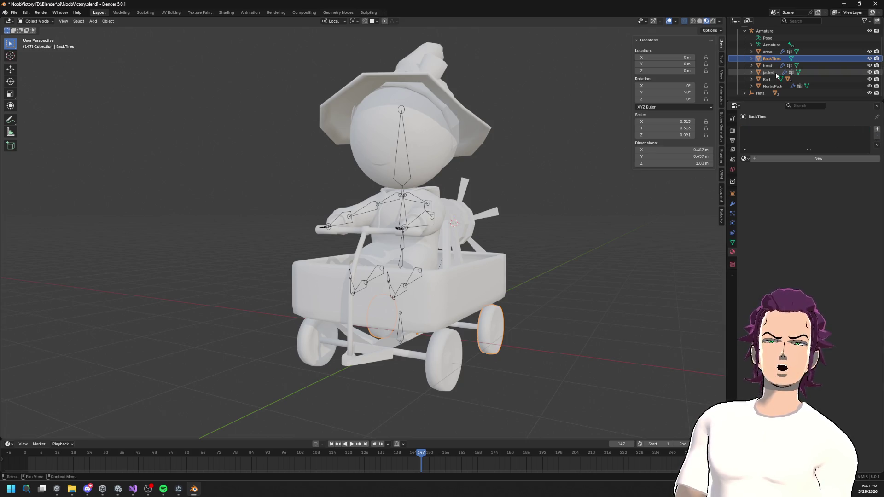
{"action": "left_click", "coordinate": [768, 65]}
- Strip the material slots from the head, jacket, Kart and NurbsPath objects
{"action": "left_click", "coordinate": [877, 137]}
{"action": "left_click", "coordinate": [877, 136]}
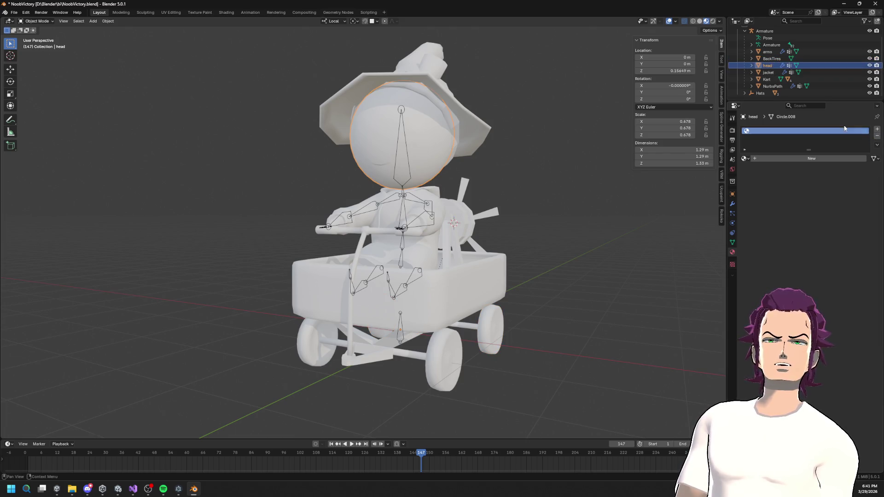
{"action": "left_click", "coordinate": [877, 136]}
{"action": "left_click", "coordinate": [768, 72]}
{"action": "left_click", "coordinate": [878, 136]}
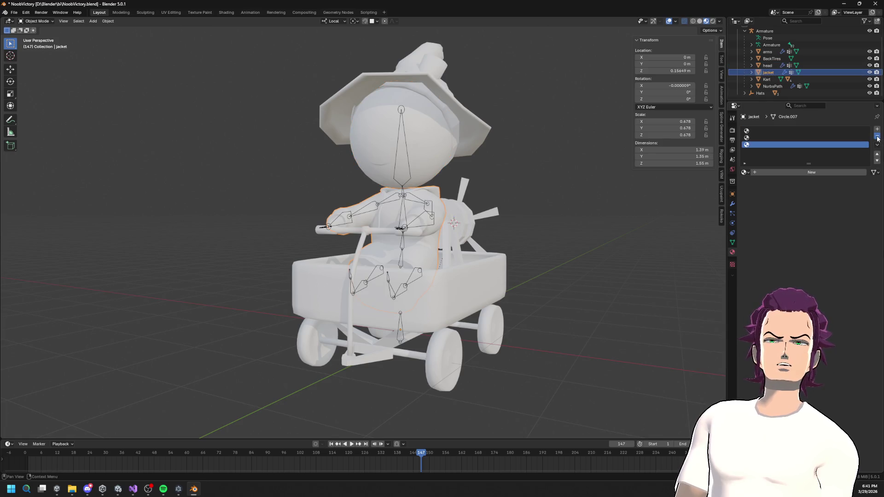
{"action": "left_click", "coordinate": [877, 136]}
{"action": "left_click", "coordinate": [877, 136]}
{"action": "left_click", "coordinate": [877, 136]}
{"action": "left_click", "coordinate": [766, 80]}
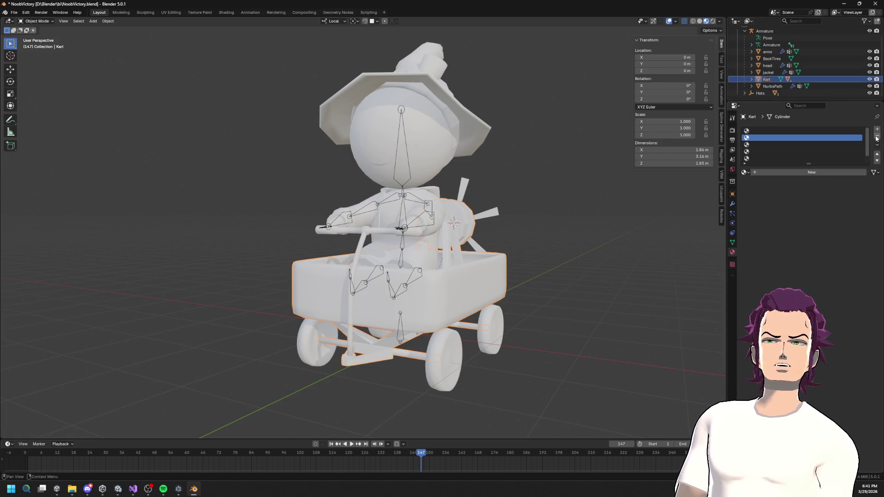
{"action": "left_click", "coordinate": [878, 136]}
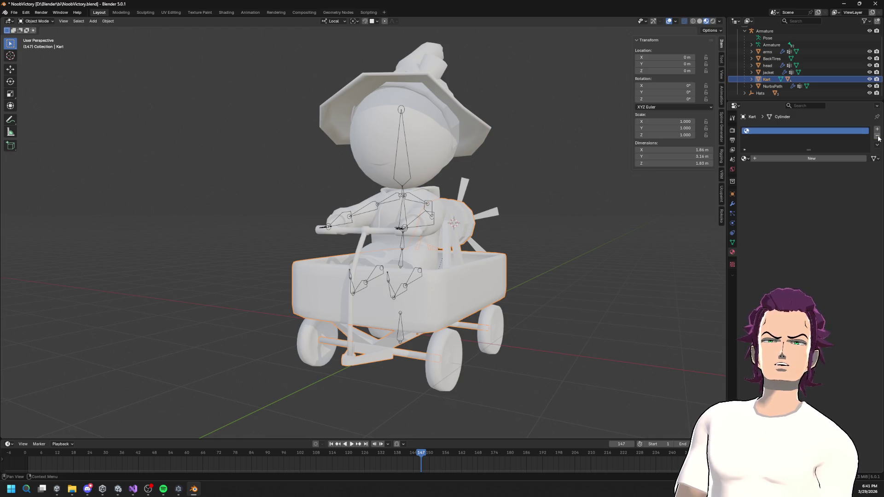
{"action": "left_click", "coordinate": [773, 86]}
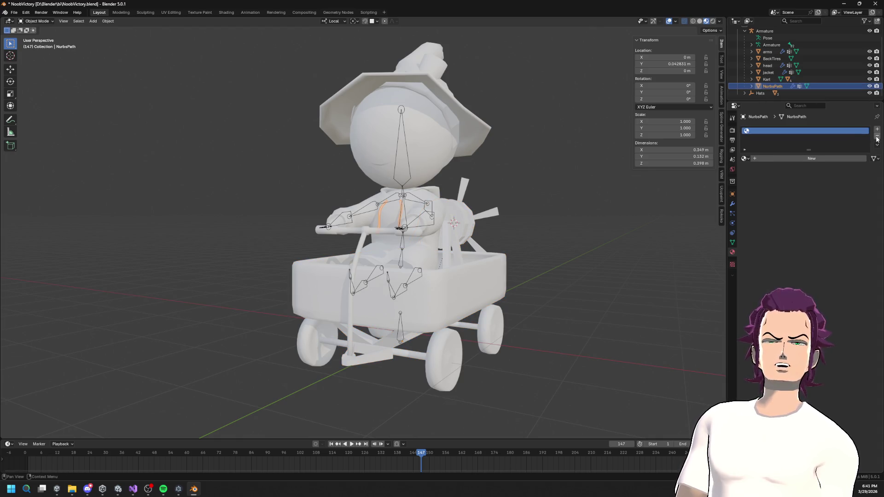
{"action": "left_click", "coordinate": [877, 138]}
- Remove every material slot from the WizardHat, Tophat and Beanie in the Hats collection
{"action": "left_click", "coordinate": [759, 93]}
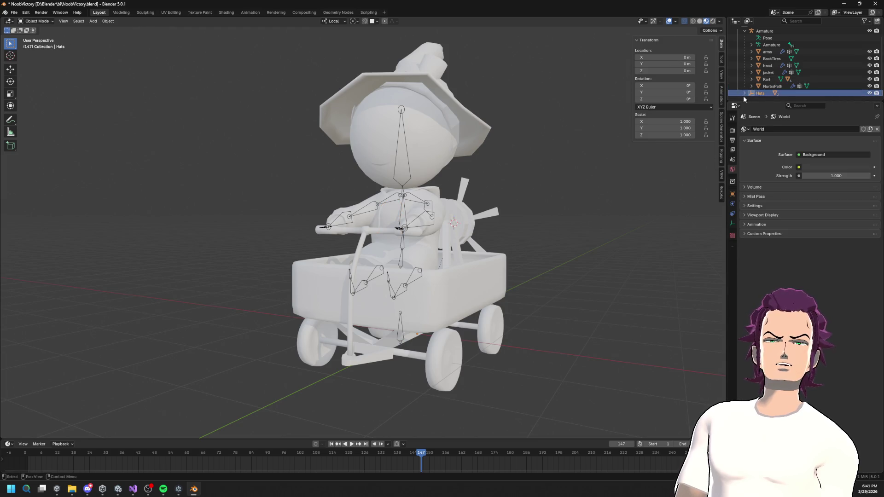
{"action": "left_click", "coordinate": [745, 93]}
{"action": "scroll", "coordinate": [773, 78], "scroll_direction": "down", "scroll_amount": 2}
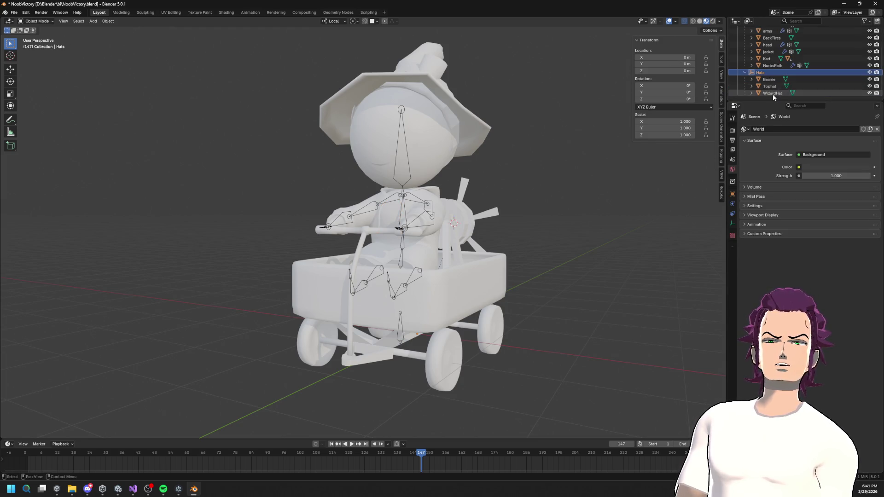
{"action": "left_click", "coordinate": [772, 93]}
{"action": "left_click", "coordinate": [877, 137]}
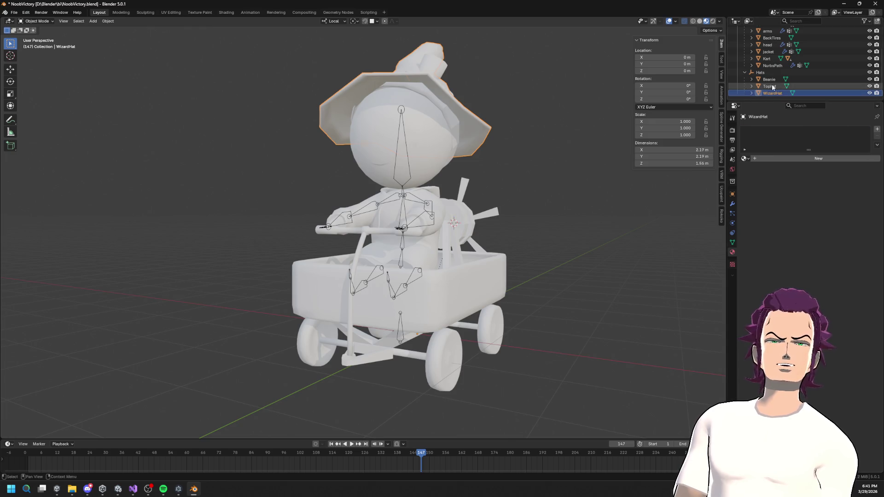
{"action": "left_click", "coordinate": [770, 87]}
{"action": "left_click", "coordinate": [774, 144]}
{"action": "left_click", "coordinate": [878, 137]}
{"action": "left_click", "coordinate": [877, 137]}
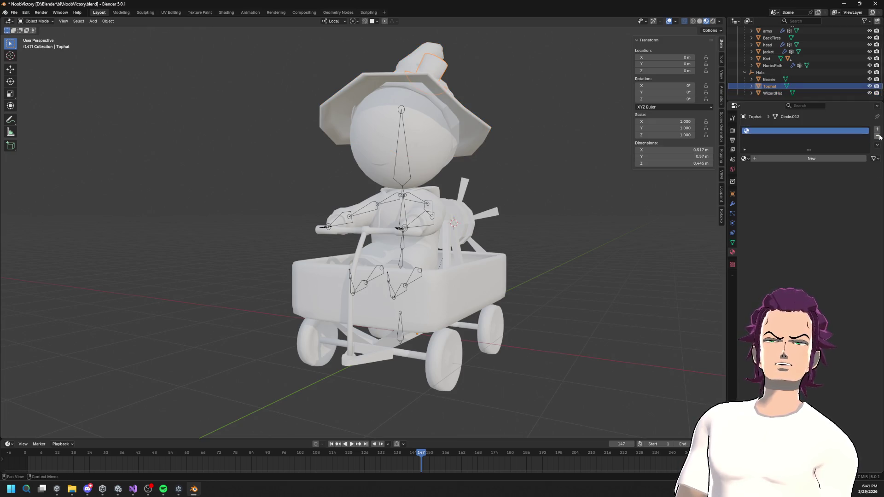
{"action": "left_click", "coordinate": [792, 79]}
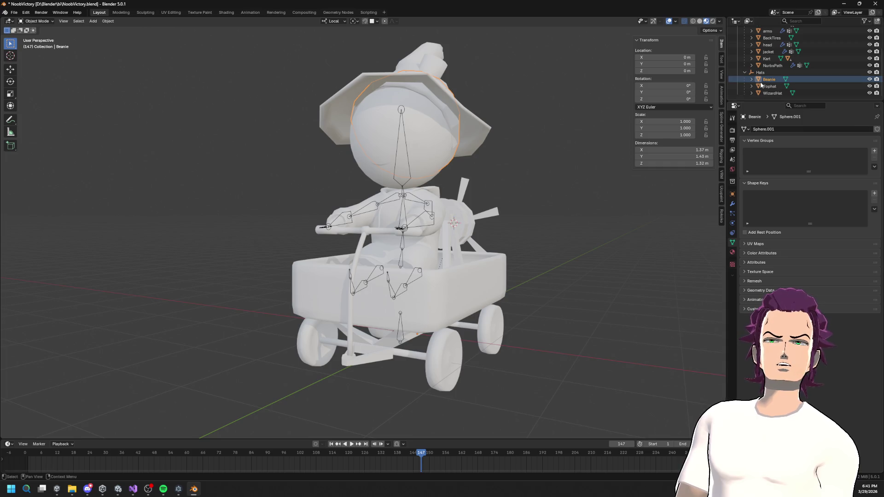
{"action": "left_click", "coordinate": [733, 252]}
{"action": "left_click", "coordinate": [877, 137]}
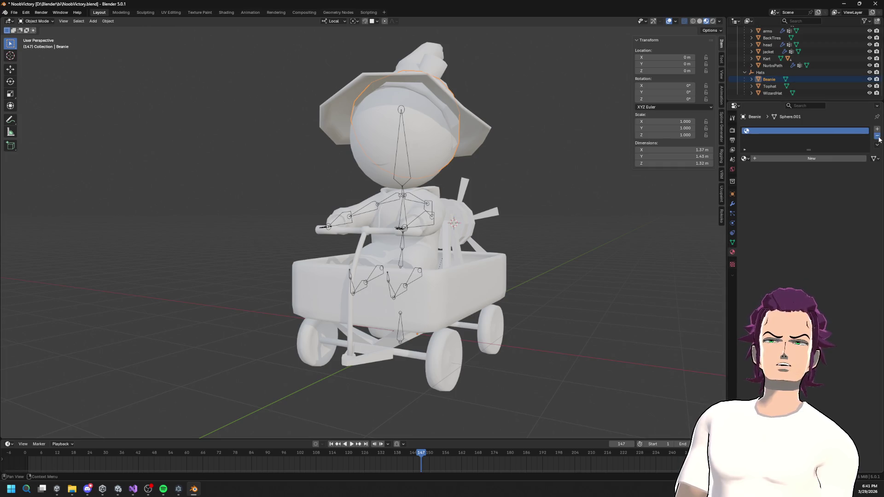
{"action": "left_click", "coordinate": [877, 137]}
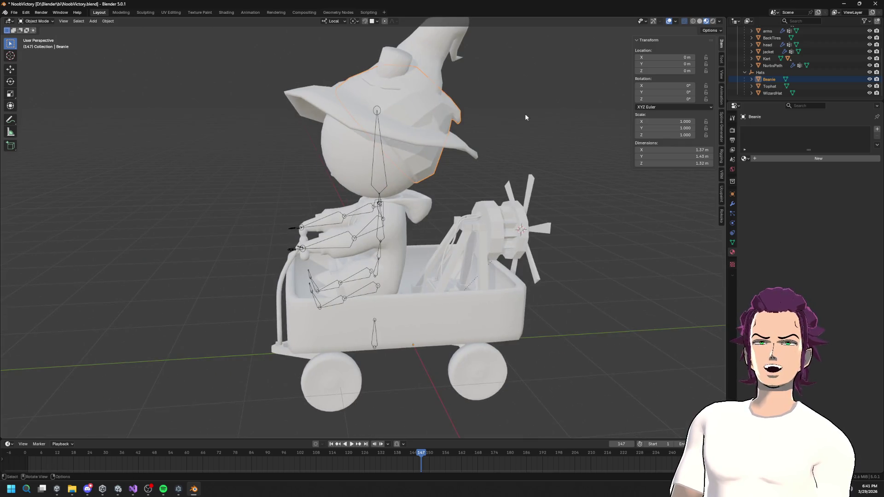
{"action": "left_click_drag", "start_coordinate": [534, 117], "coordinate": [458, 204]}
{"action": "left_click", "coordinate": [430, 307]}
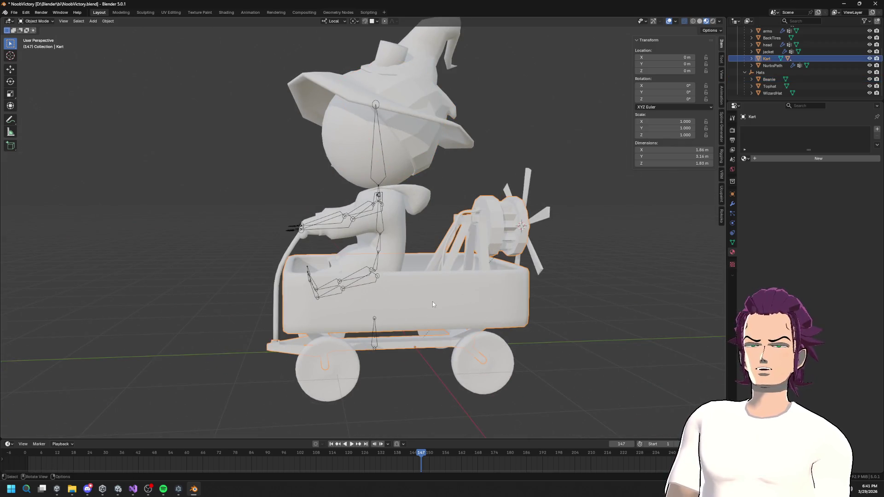
- Switch to the UV Editing workspace and scale the kart's UV island
{"action": "scroll", "coordinate": [460, 230], "scroll_direction": "down", "scroll_amount": 3}
{"action": "mouse_move", "coordinate": [465, 217]}
{"action": "left_mouse_down"}
{"action": "mouse_move", "coordinate": [468, 266]}
{"action": "mouse_move", "coordinate": [477, 226]}
{"action": "left_mouse_up"}
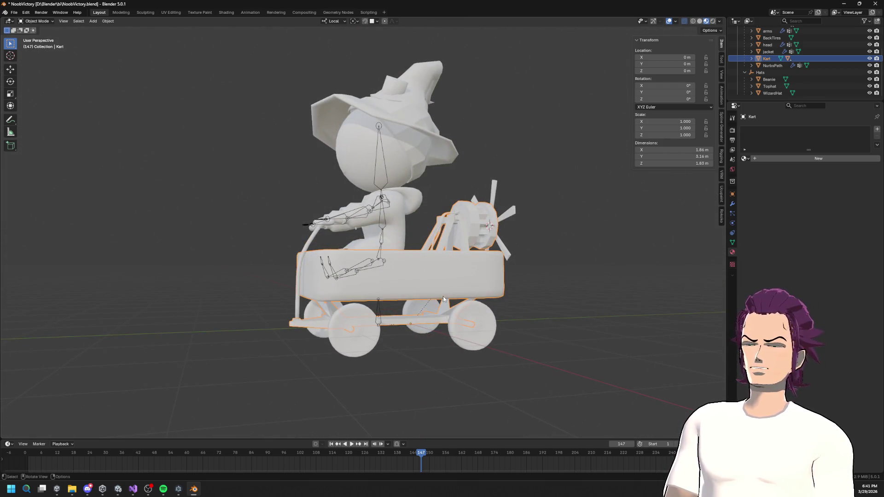
{"action": "left_click", "coordinate": [170, 12]}
{"action": "scroll", "coordinate": [237, 155], "scroll_direction": "down", "scroll_amount": 10}
{"action": "key", "text": "s"}
{"action": "left_click", "coordinate": [238, 172]}
{"action": "left_click_drag", "start_coordinate": [484, 230], "coordinate": [437, 231]}
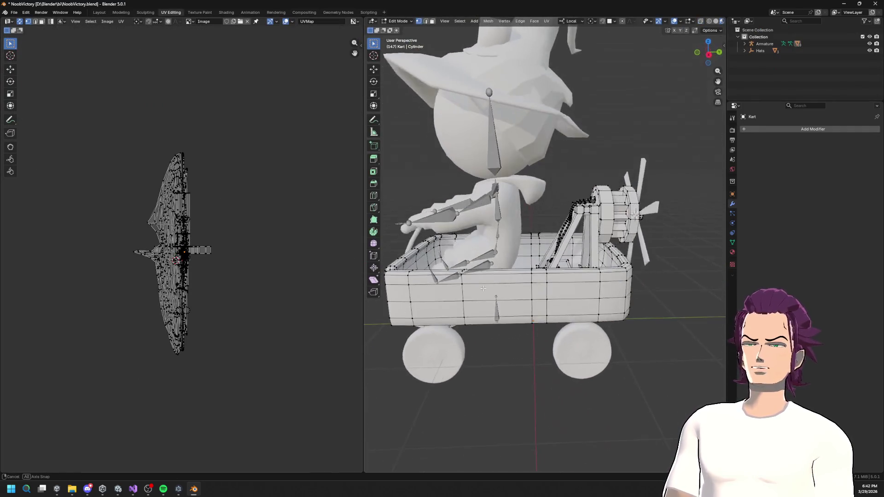
{"action": "scroll", "coordinate": [232, 269], "scroll_direction": "up", "scroll_amount": 4}
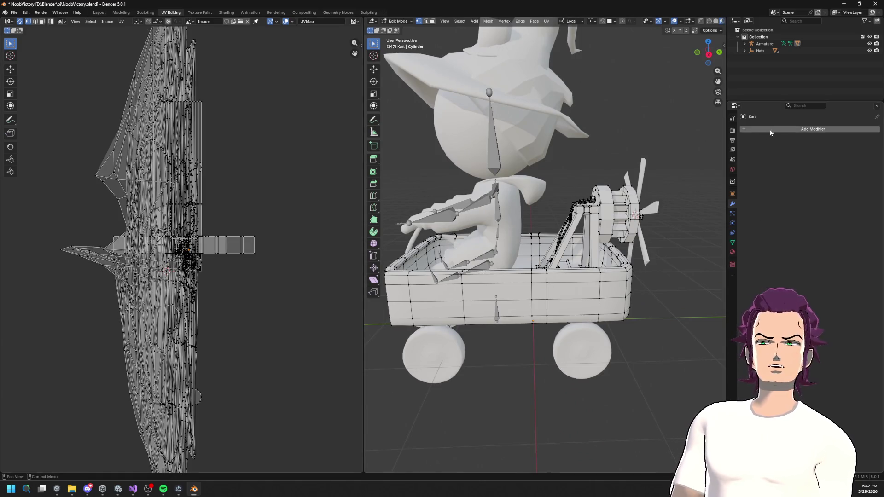
- Create a new material on the Kart and name it NoobMat
{"action": "left_click", "coordinate": [732, 252]}
{"action": "left_click", "coordinate": [769, 158]}
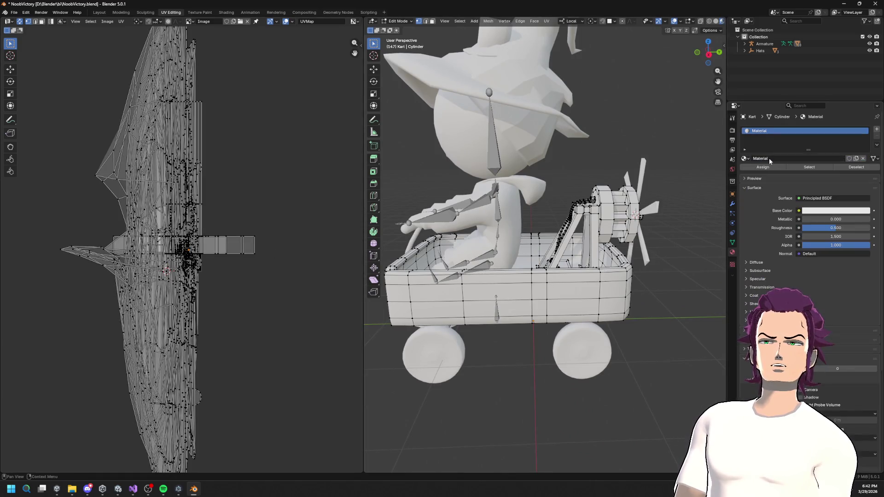
{"action": "double_click", "coordinate": [777, 158]}
{"action": "type", "text": "NoobMat"}
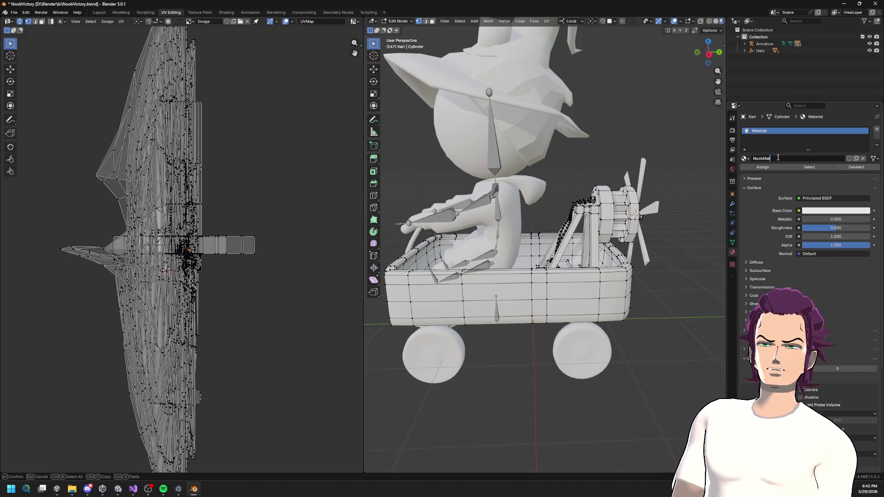
{"action": "key", "text": "Return"}
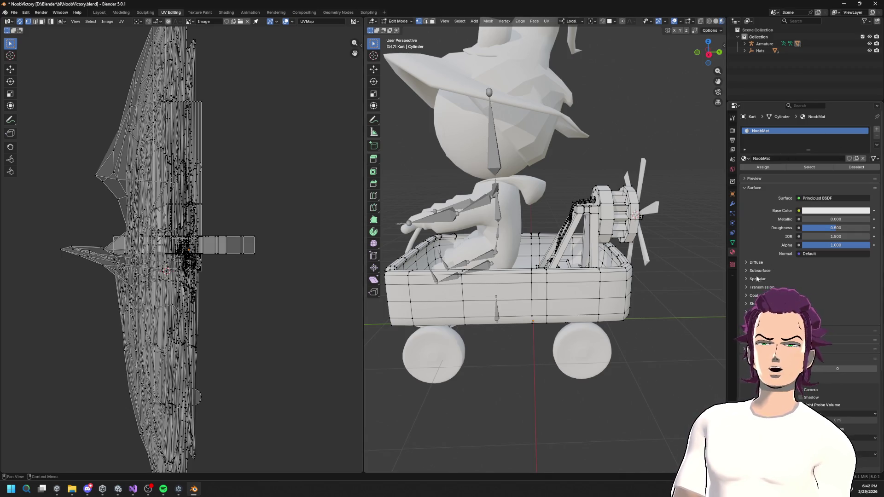
{"action": "left_click", "coordinate": [205, 14]}
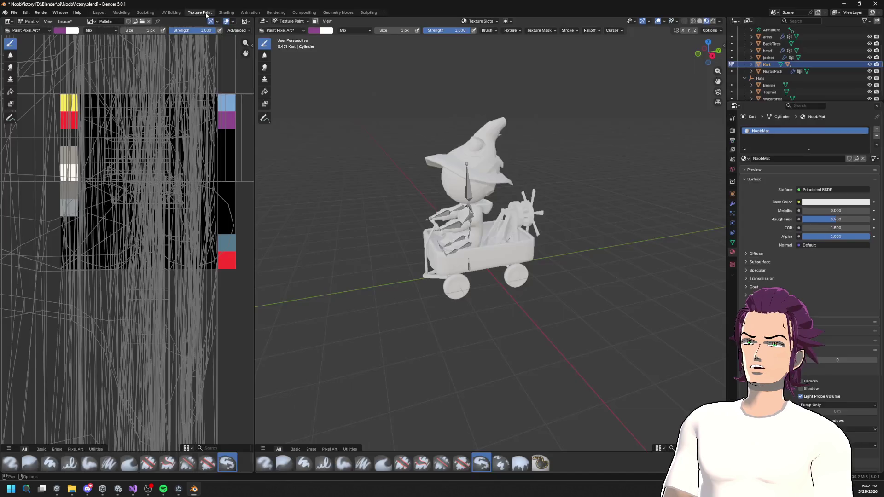
{"action": "left_click", "coordinate": [250, 13]}
- In the Shading workspace, add an Image Texture node to NoobMat's node tree
{"action": "left_click", "coordinate": [275, 13]}
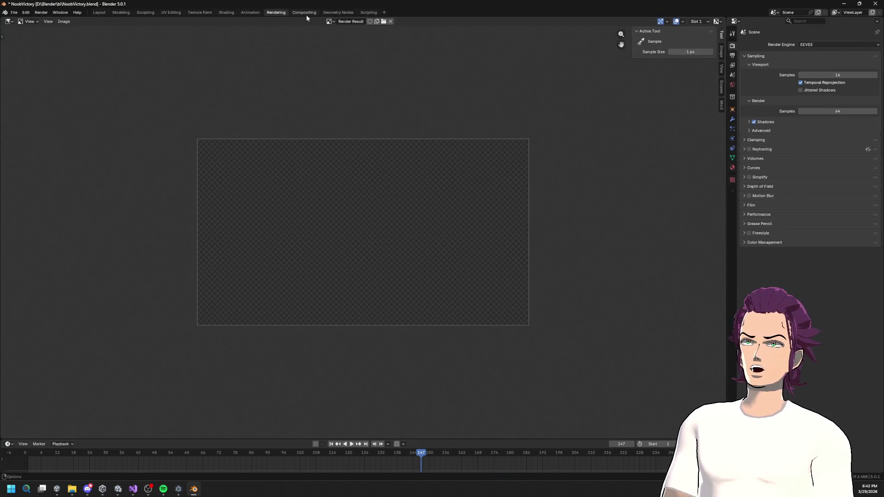
{"action": "left_click", "coordinate": [338, 12]}
{"action": "left_click", "coordinate": [225, 12]}
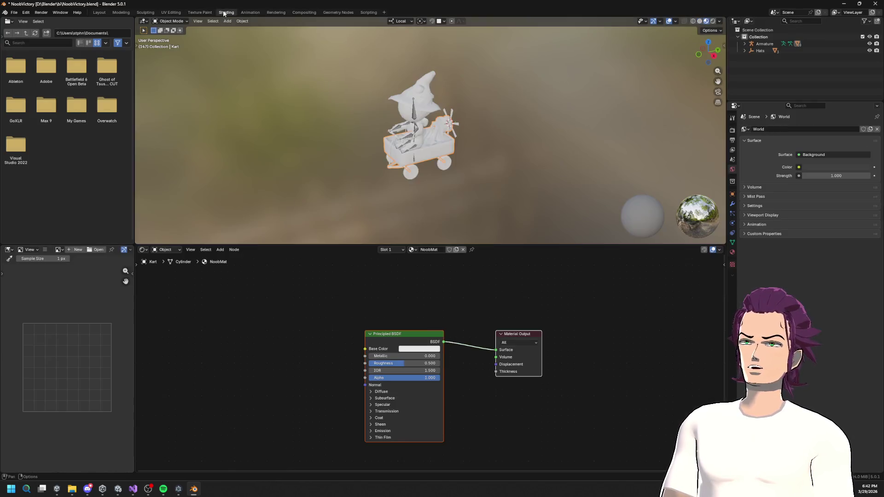
{"action": "right_click", "coordinate": [251, 302]}
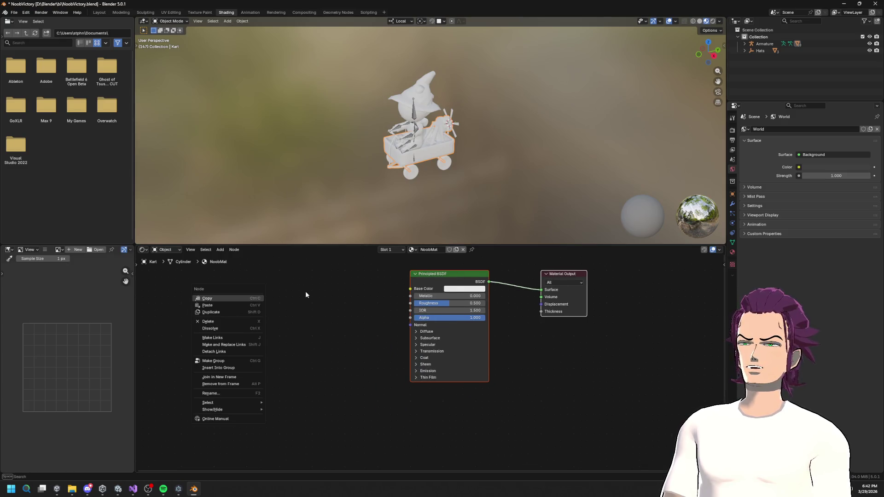
{"action": "key", "text": "Escape"}
{"action": "right_click", "coordinate": [267, 305]}
{"action": "key", "text": "Escape"}
{"action": "key", "text": "shift+a"}
{"action": "mouse_move", "coordinate": [297, 308]}
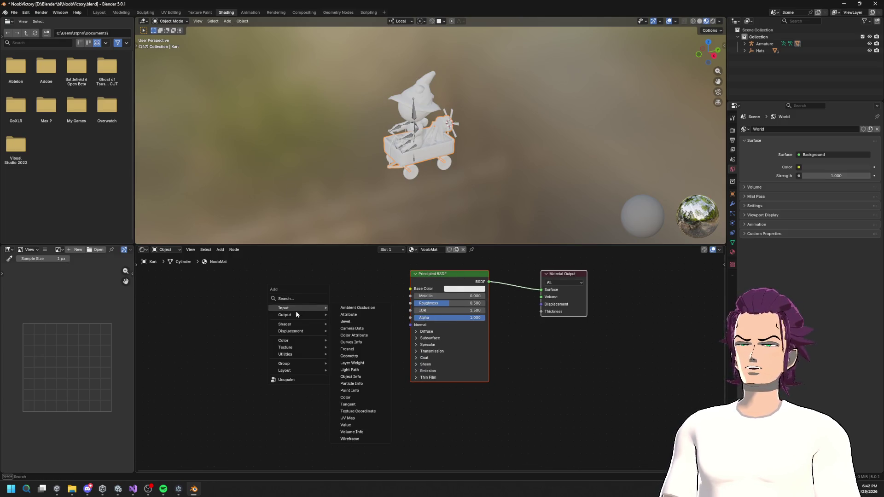
{"action": "type", "text": "imag"}
{"action": "key", "text": "Return"}
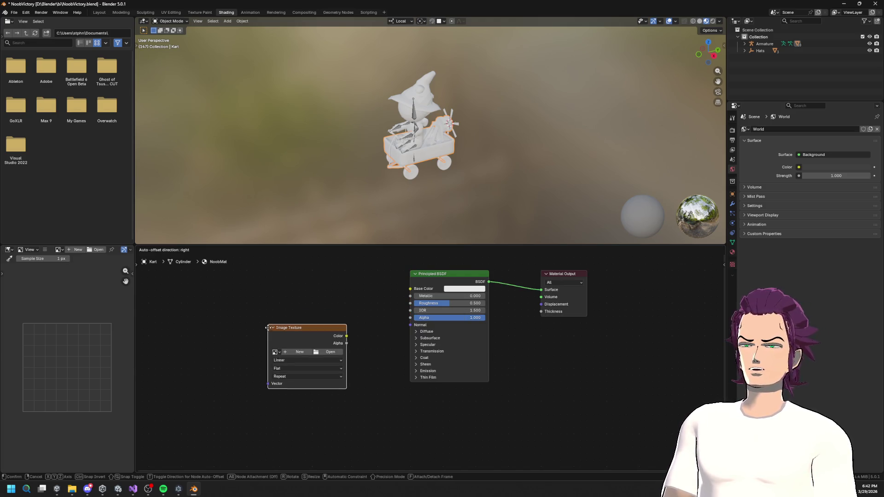
- Load the Pallete image, link its Color to Base Color, and save NoobVictory.blend
{"action": "left_click", "coordinate": [268, 318]}
{"action": "left_click", "coordinate": [272, 335]}
{"action": "left_click", "coordinate": [287, 352]}
{"action": "left_click_drag", "start_coordinate": [344, 319], "coordinate": [412, 292]}
{"action": "key", "text": "ctrl+s"}
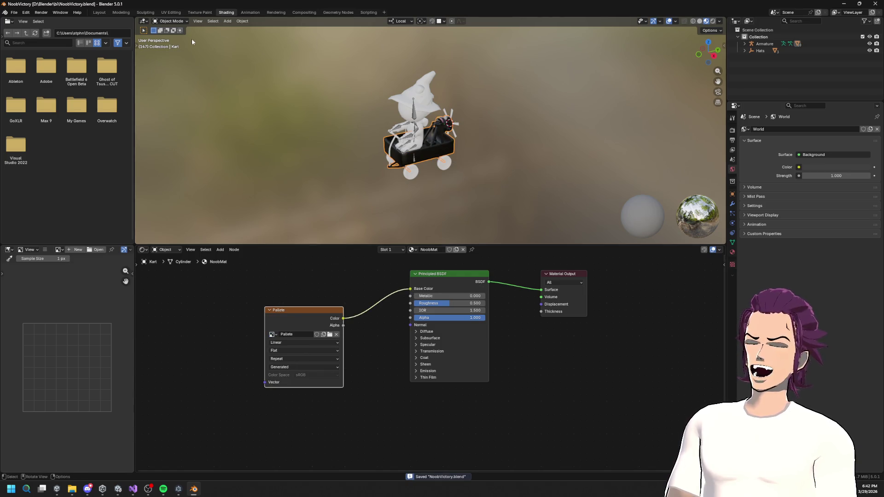
{"action": "left_click", "coordinate": [172, 12]}
- Scale all the kart's UVs down, move them into the image square, and show the Pallete image
{"action": "scroll", "coordinate": [184, 231], "scroll_direction": "down", "scroll_amount": 2}
{"action": "scroll", "coordinate": [382, 230], "scroll_direction": "up", "scroll_amount": 4}
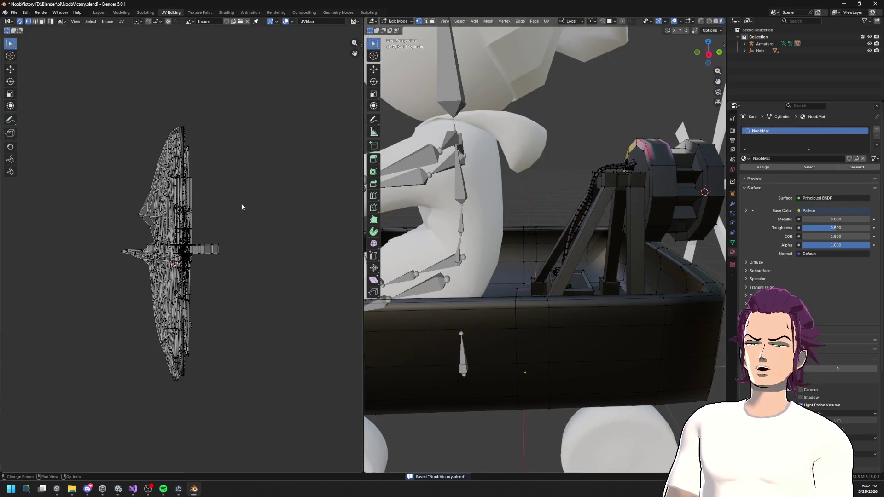
{"action": "key", "text": "s"}
{"action": "left_click", "coordinate": [256, 132]}
{"action": "key", "text": "a"}
{"action": "key", "text": "s"}
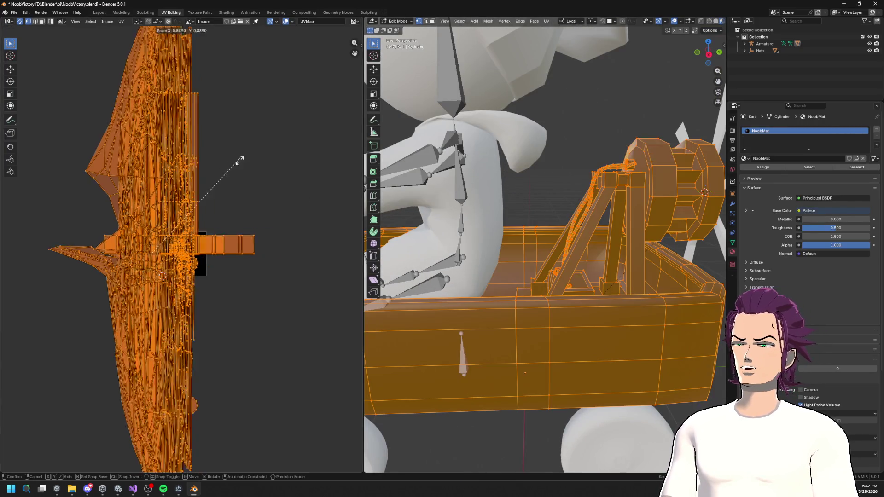
{"action": "left_click", "coordinate": [168, 241]}
{"action": "scroll", "coordinate": [183, 234], "scroll_direction": "up", "scroll_amount": 3}
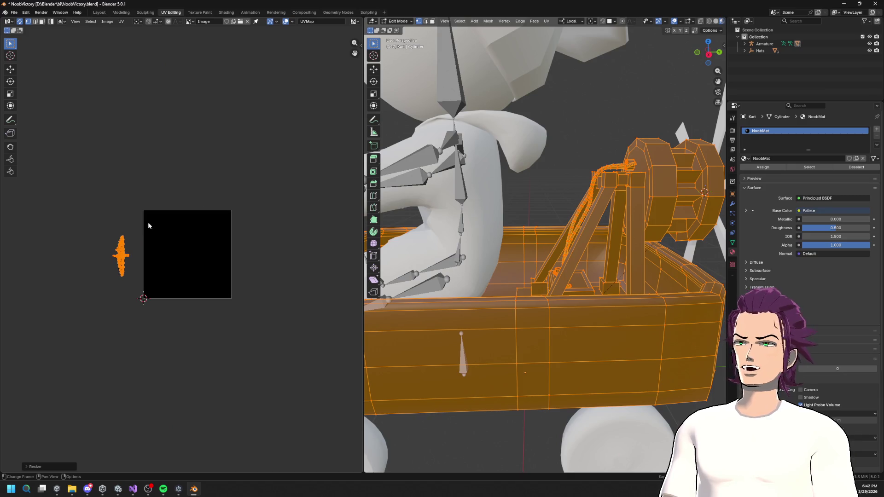
{"action": "key", "text": "g"}
{"action": "left_click", "coordinate": [220, 226]}
{"action": "left_click", "coordinate": [190, 22]}
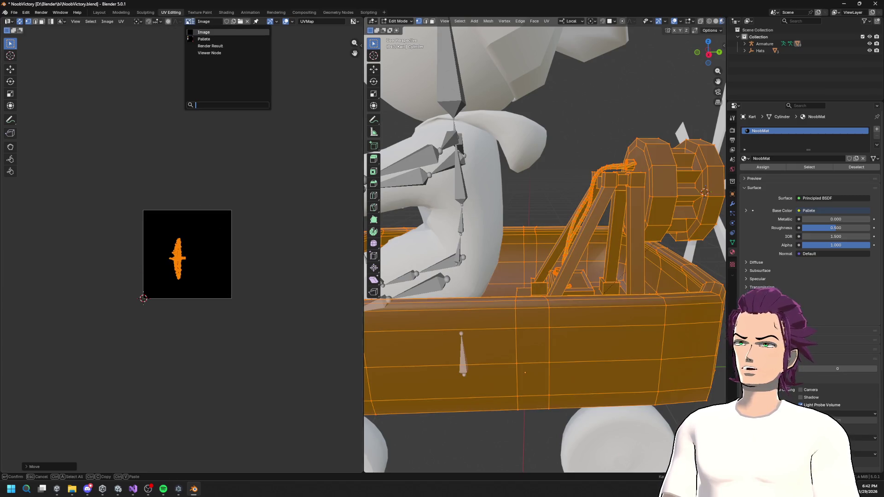
{"action": "left_click", "coordinate": [209, 36]}
- Recentre the UV view, then shrink the UV island further and reposition it over the Pallete image
{"action": "mouse_move", "coordinate": [192, 273]}
{"action": "left_mouse_down"}
{"action": "mouse_move", "coordinate": [287, 282]}
{"action": "mouse_move", "coordinate": [313, 295]}
{"action": "mouse_move", "coordinate": [202, 234]}
{"action": "mouse_move", "coordinate": [137, 212]}
{"action": "left_mouse_up"}
{"action": "mouse_move", "coordinate": [274, 238]}
{"action": "left_mouse_down"}
{"action": "mouse_move", "coordinate": [229, 208]}
{"action": "mouse_move", "coordinate": [206, 240]}
{"action": "left_mouse_up"}
{"action": "key", "text": "shift+s"}
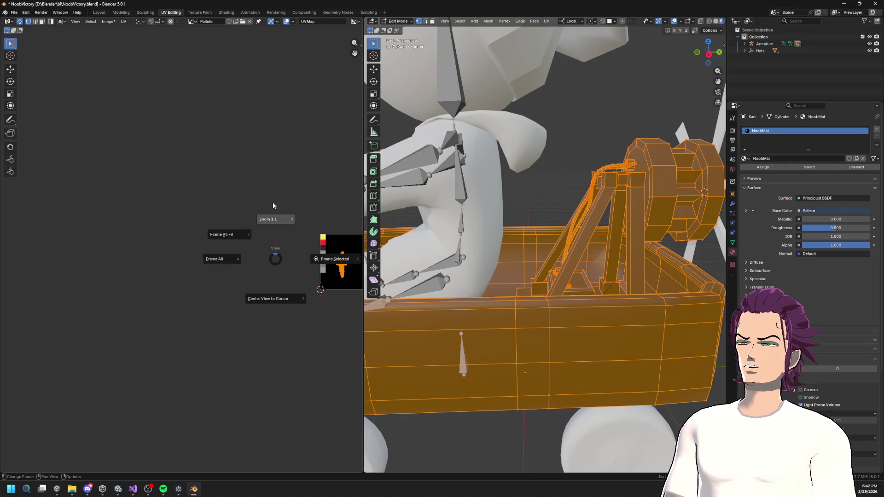
{"action": "left_click", "coordinate": [327, 166]}
{"action": "scroll", "coordinate": [264, 269], "scroll_direction": "up", "scroll_amount": 12}
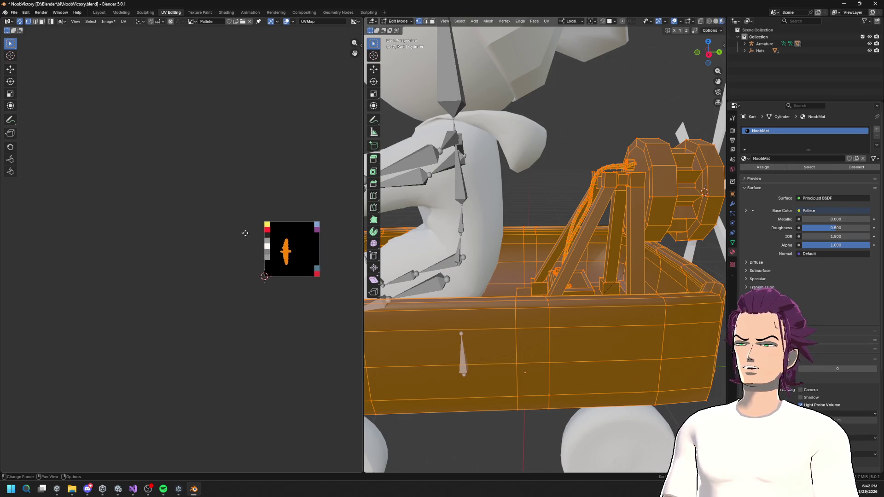
{"action": "scroll", "coordinate": [168, 219], "scroll_direction": "up", "scroll_amount": 1}
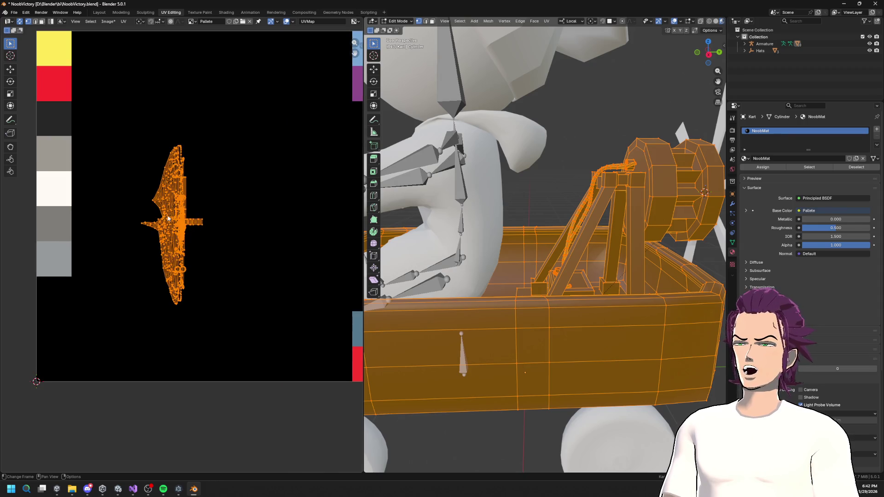
{"action": "scroll", "coordinate": [400, 245], "scroll_direction": "down", "scroll_amount": 3}
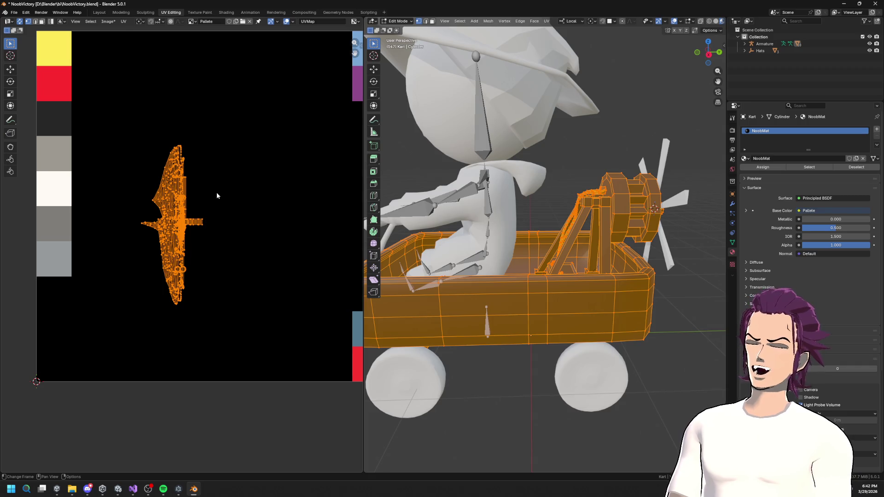
{"action": "key", "text": "s"}
{"action": "left_click", "coordinate": [199, 212]}
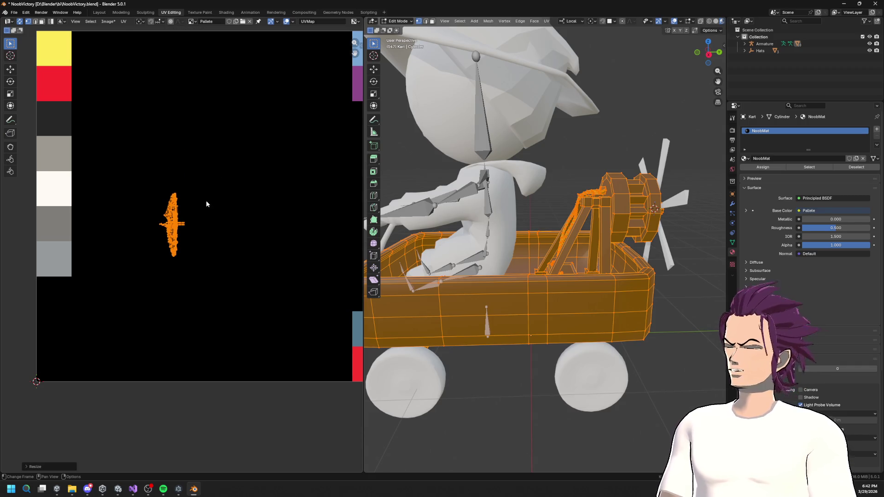
{"action": "key", "text": "g"}
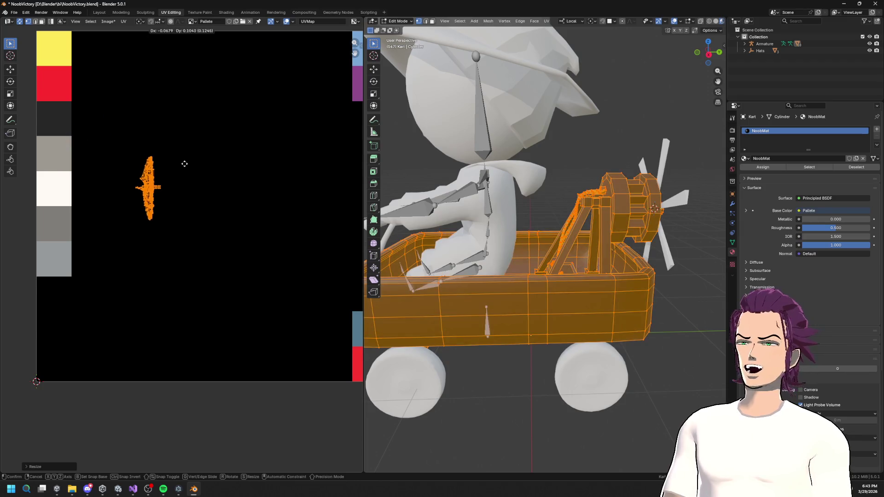
{"action": "left_click", "coordinate": [191, 164]}
{"action": "left_click", "coordinate": [534, 301]}
{"action": "key", "text": "l"}
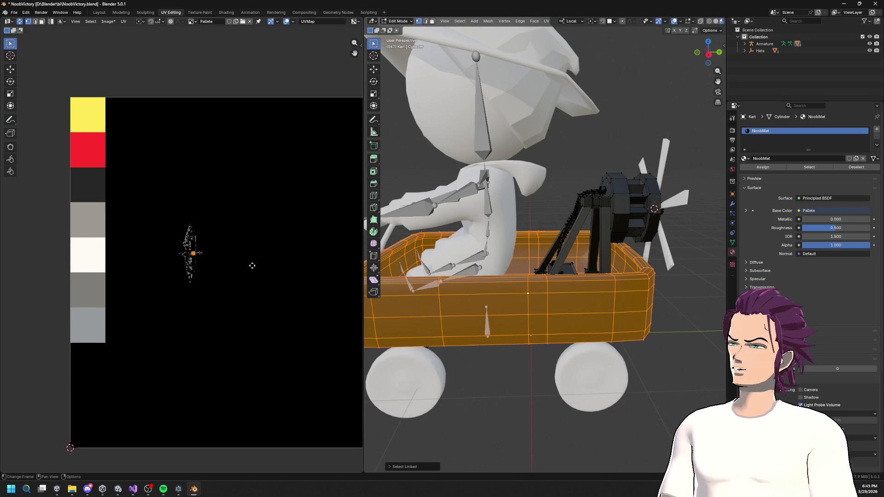
- Move the kart body's UVs onto the red swatch and collapse them to a single point
{"action": "key", "text": "g"}
{"action": "left_click", "coordinate": [105, 130]}
{"action": "key", "text": "s"}
{"action": "left_click", "coordinate": [187, 76]}
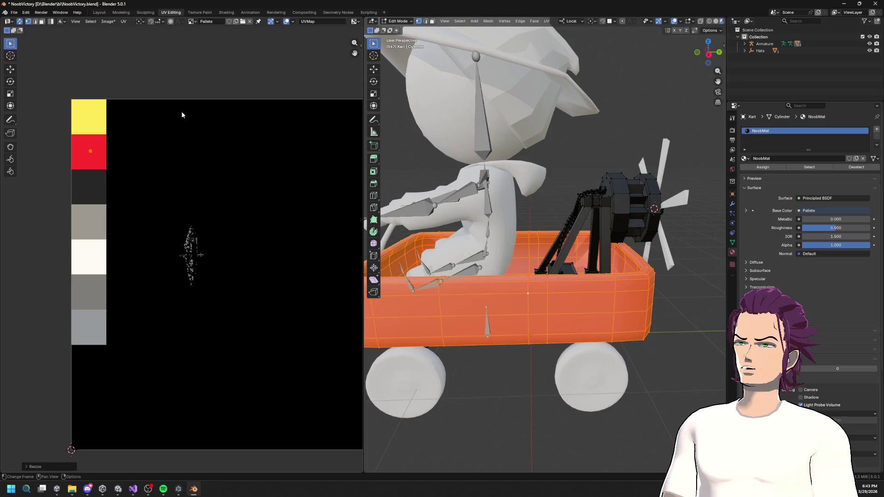
{"action": "key", "text": "s"}
{"action": "key", "text": "Return"}
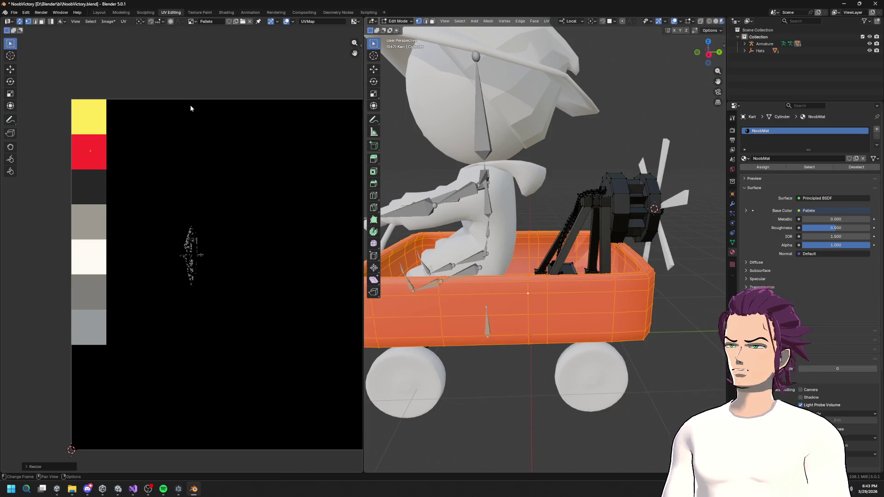
{"action": "left_click_drag", "start_coordinate": [610, 252], "coordinate": [571, 257]}
- Check the red body, then select the engine block and the whole paddle wheel mesh
{"action": "key", "text": "alt+a"}
{"action": "key", "text": "l"}
{"action": "key", "text": "alt+a"}
{"action": "key", "text": "l"}
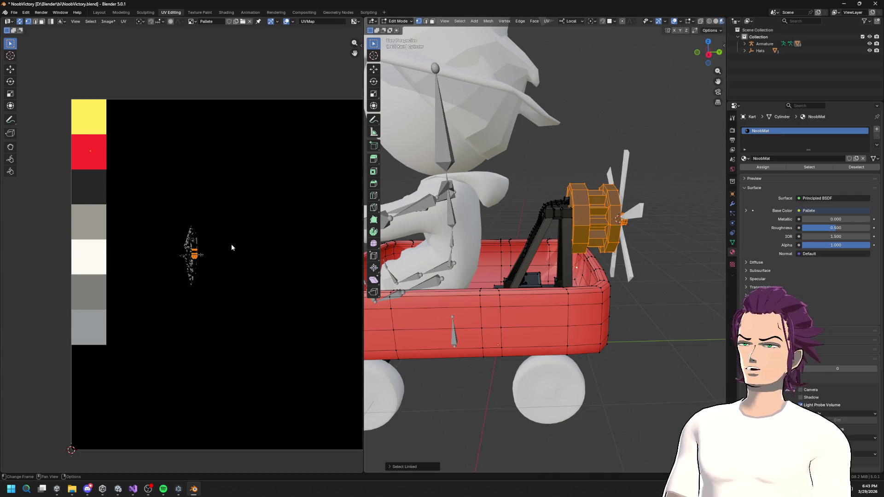
{"action": "key", "text": "g"}
{"action": "key", "text": "Escape"}
{"action": "key", "text": "g"}
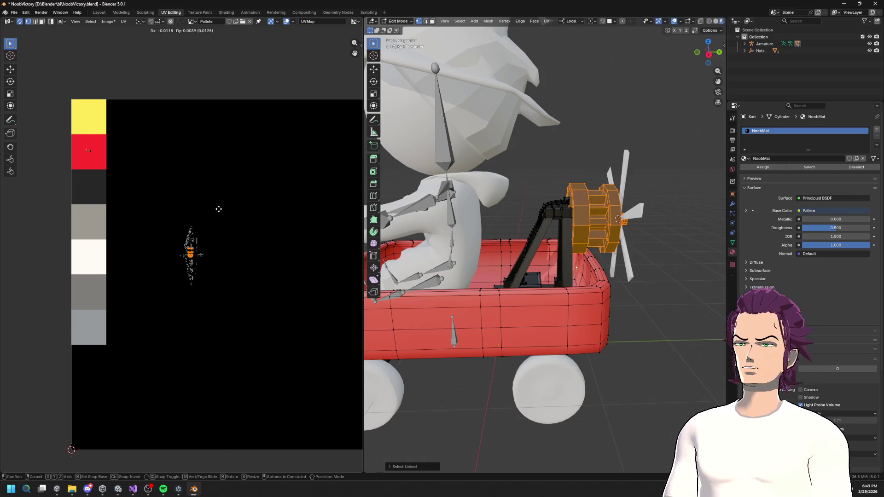
{"action": "key", "text": "Escape"}
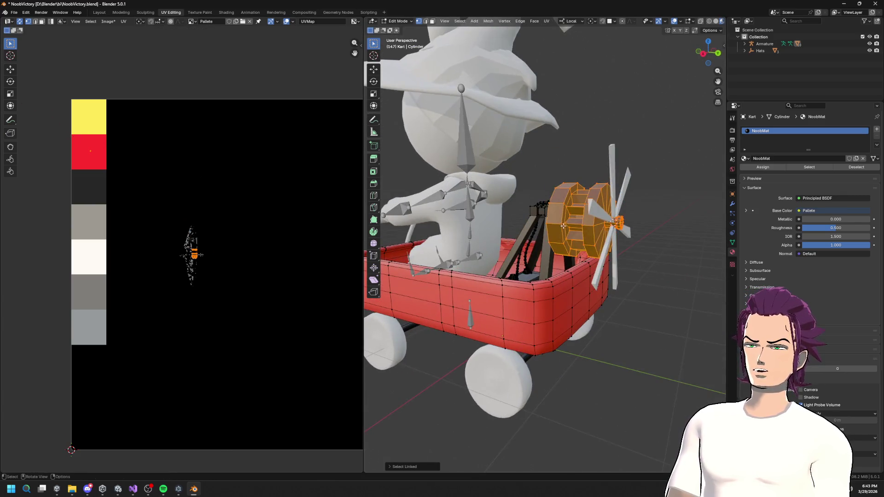
{"action": "left_click", "coordinate": [565, 224]}
{"action": "key", "text": "ctrl+l"}
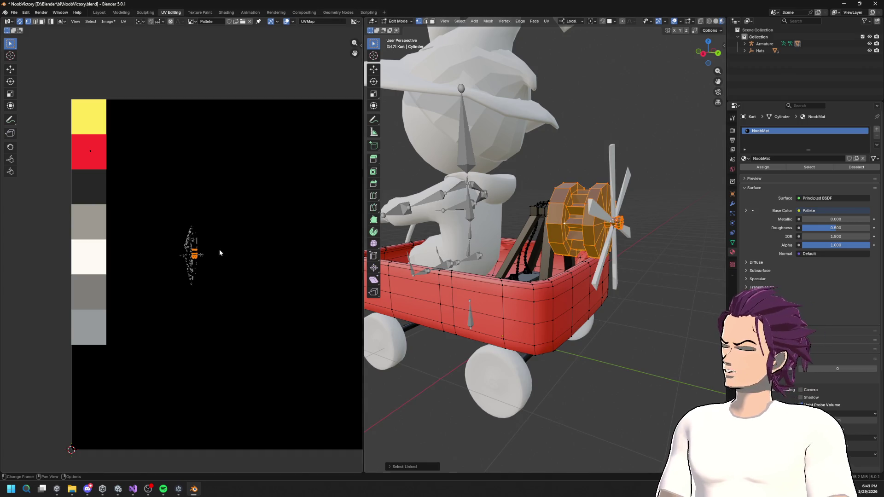
- Place the paddle wheel's UVs on the grey palette swatch
{"action": "key", "text": "g"}
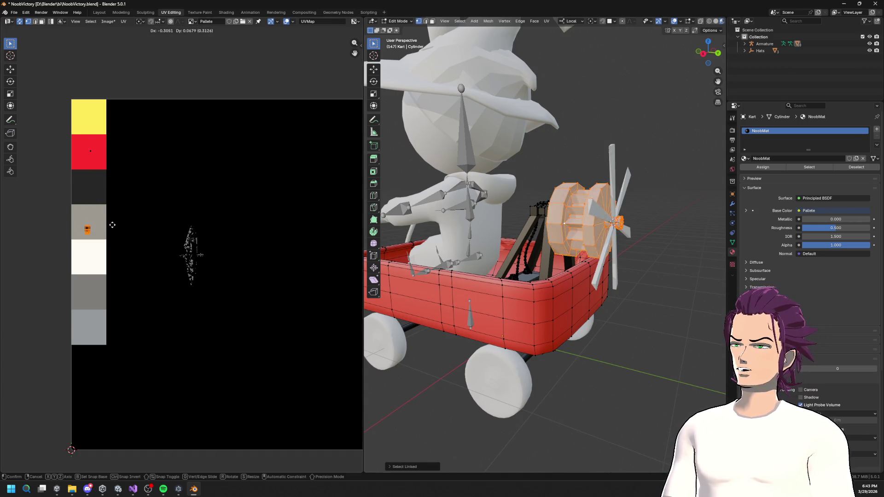
{"action": "left_click", "coordinate": [113, 221]}
{"action": "scroll", "coordinate": [508, 247], "scroll_direction": "up", "scroll_amount": 5}
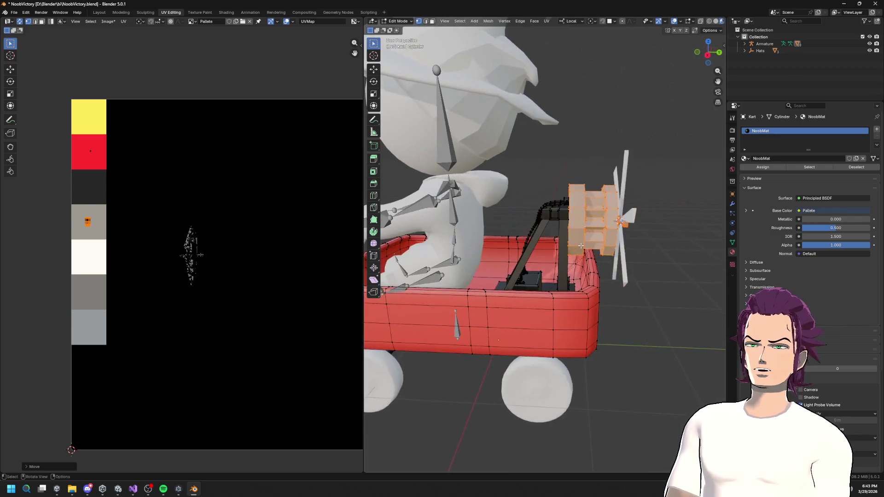
{"action": "mouse_move", "coordinate": [567, 236]}
{"action": "left_mouse_down"}
{"action": "mouse_move", "coordinate": [588, 237]}
{"action": "mouse_move", "coordinate": [575, 244]}
{"action": "mouse_move", "coordinate": [573, 284]}
{"action": "left_mouse_up"}
{"action": "scroll", "coordinate": [572, 284], "scroll_direction": "up", "scroll_amount": 4}
- Select the cable, shrink its UVs and move them onto the yellow swatch
{"action": "left_click", "coordinate": [524, 304]}
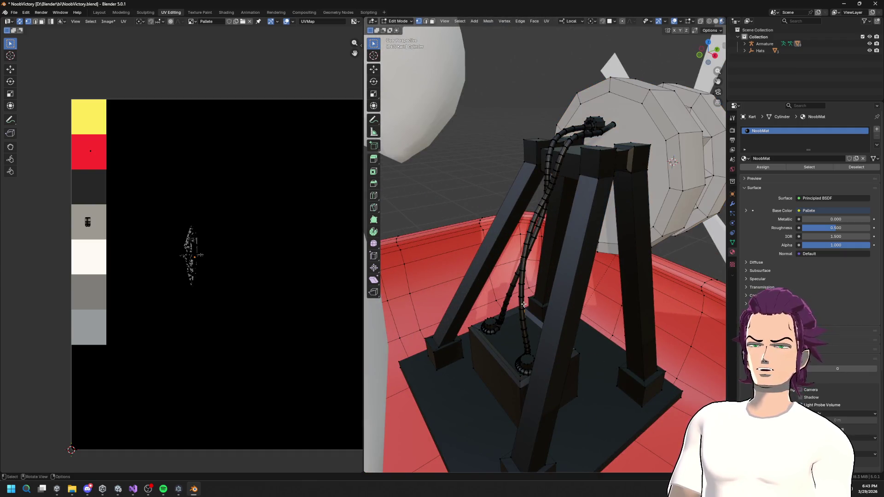
{"action": "key", "text": "ctrl+l"}
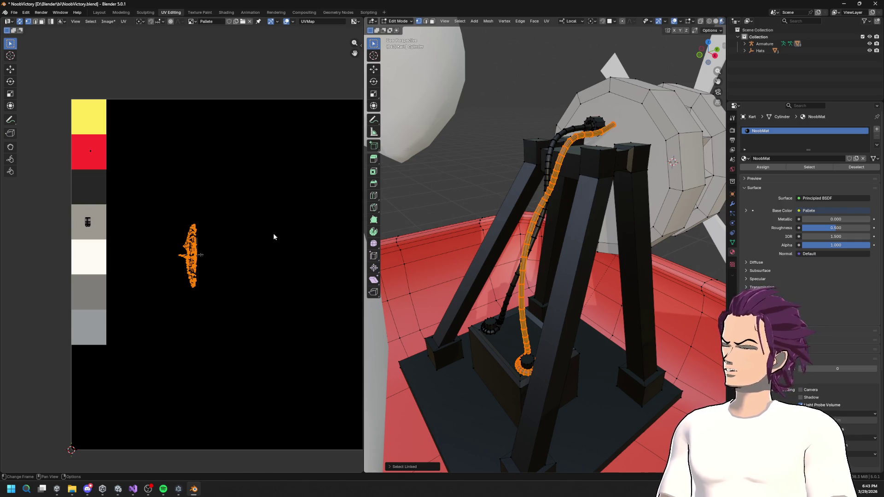
{"action": "key", "text": "s"}
{"action": "left_click", "coordinate": [203, 255]}
{"action": "key", "text": "h"}
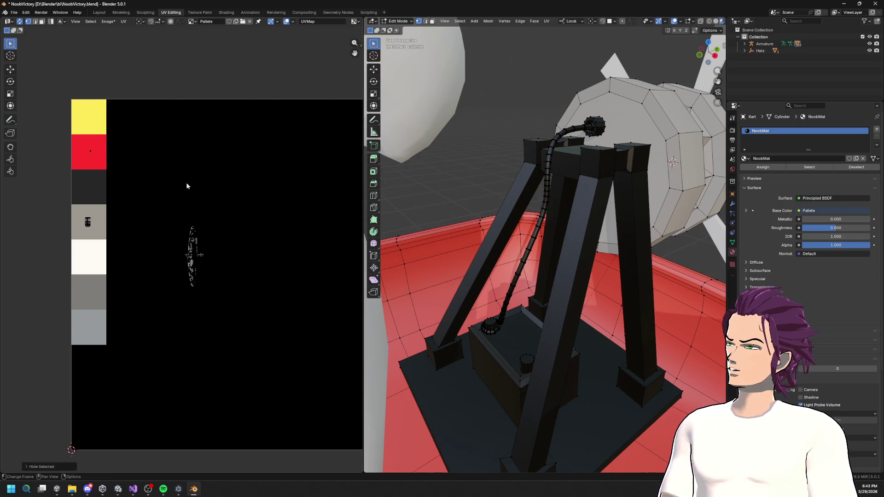
{"action": "key", "text": "alt+h"}
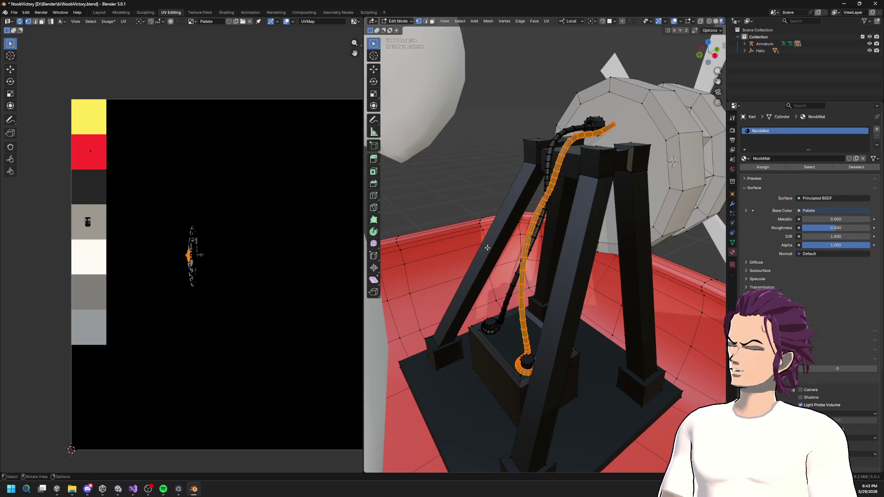
{"action": "key", "text": "h"}
{"action": "key", "text": "alt+h"}
{"action": "left_click_drag", "start_coordinate": [298, 240], "coordinate": [309, 233]}
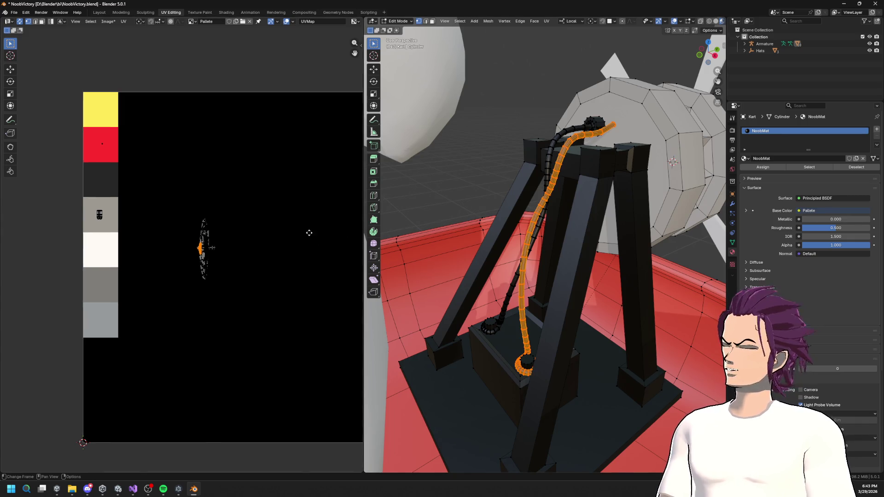
{"action": "key", "text": "g"}
{"action": "left_click", "coordinate": [197, 99]}
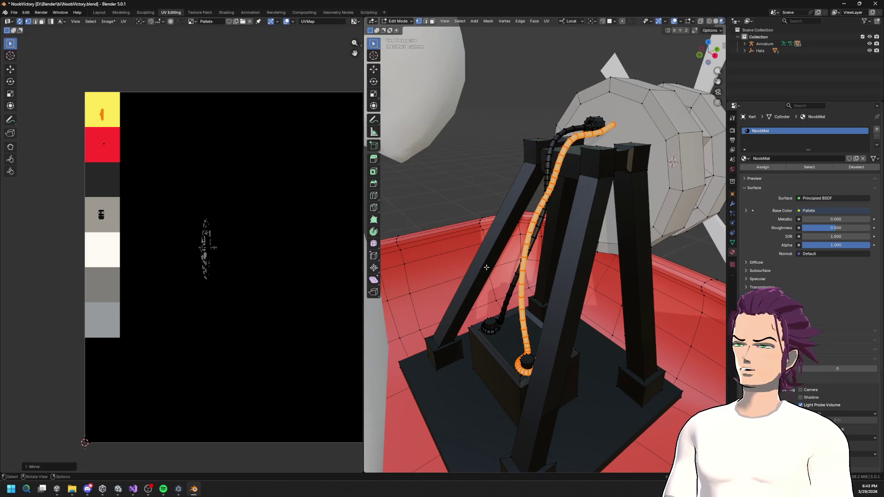
{"action": "key", "text": "alt+a"}
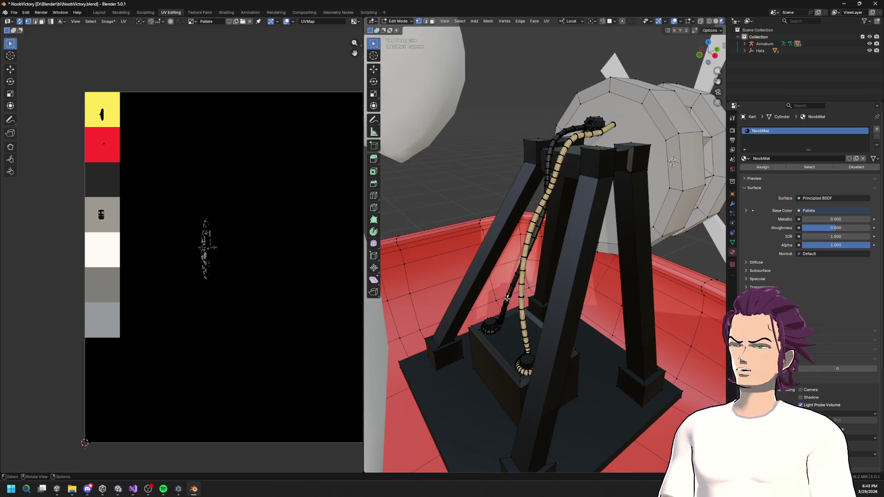
{"action": "scroll", "coordinate": [536, 276], "scroll_direction": "up", "scroll_amount": 8}
{"action": "scroll", "coordinate": [536, 275], "scroll_direction": "down", "scroll_amount": 5}
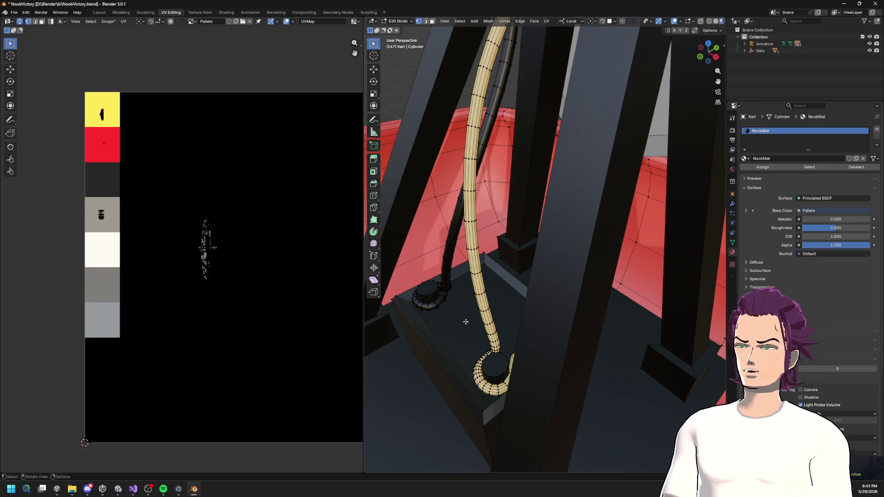
- Select the box's base face under the cable and its three slanted chamfer faces
{"action": "right_click", "coordinate": [465, 321]}
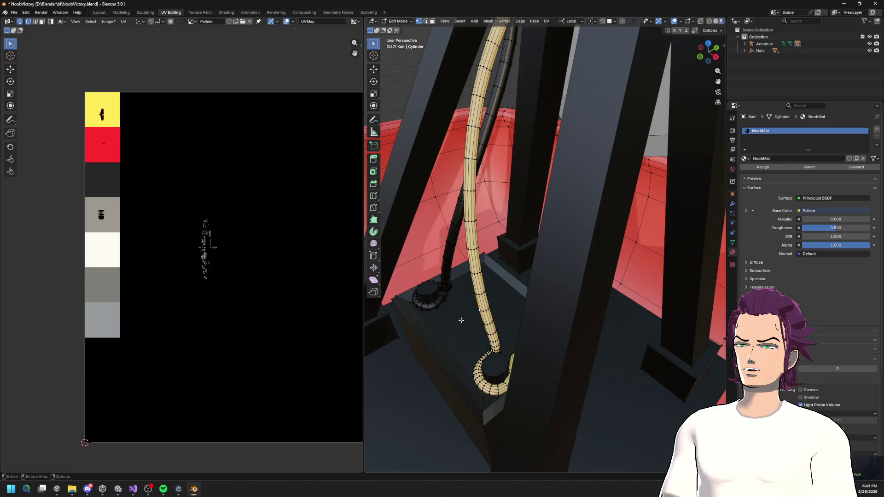
{"action": "left_click", "coordinate": [461, 320]}
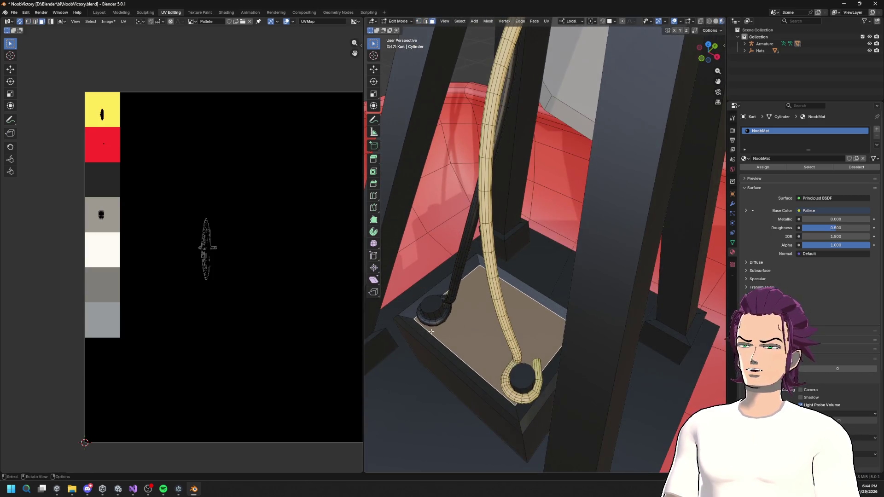
{"action": "left_click", "coordinate": [425, 328], "text": "shift"}
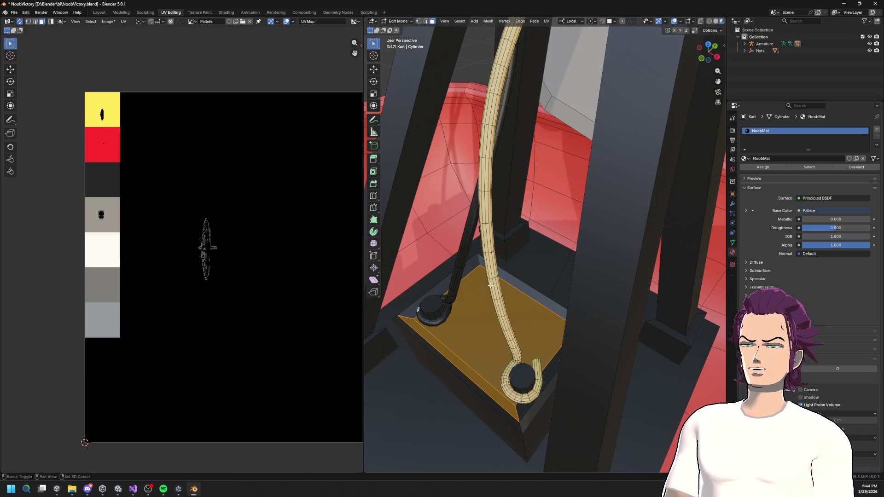
{"action": "left_click", "coordinate": [431, 299], "text": "shift"}
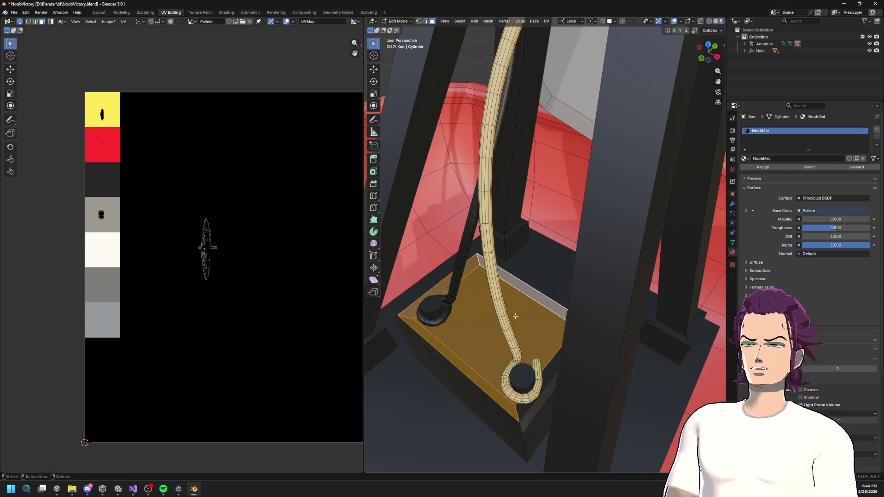
{"action": "left_click", "coordinate": [629, 311], "text": "shift"}
{"action": "left_click_drag", "start_coordinate": [479, 327], "coordinate": [414, 323]}
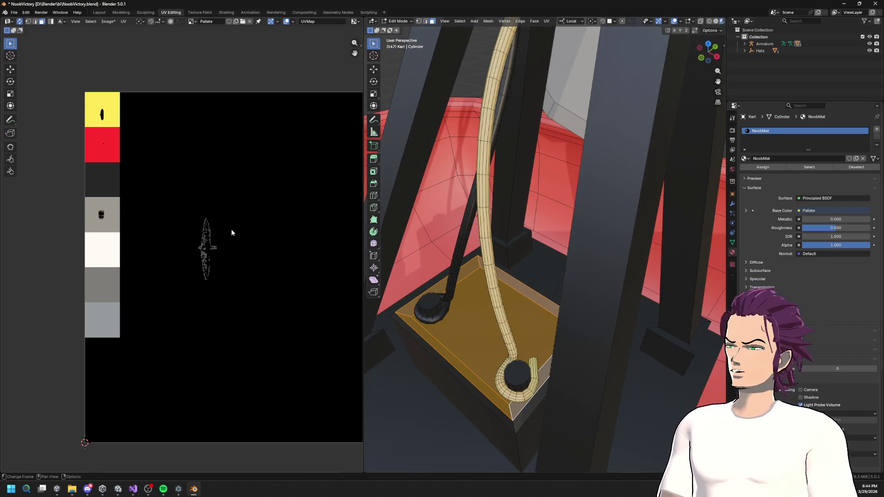
{"action": "scroll", "coordinate": [488, 291], "scroll_direction": "up", "scroll_amount": 2}
- Unwrap the faces conformally, shrink the UV island twice and drop it on the grey swatch
{"action": "key", "text": "u"}
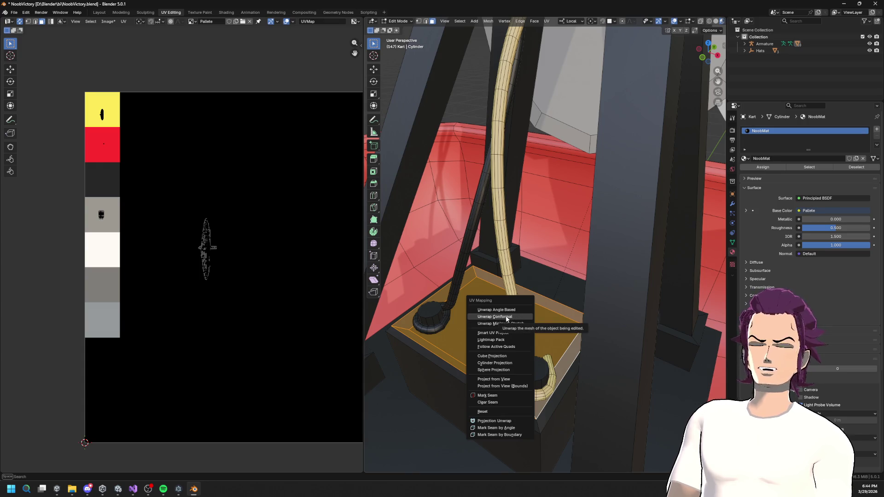
{"action": "left_click", "coordinate": [515, 318]}
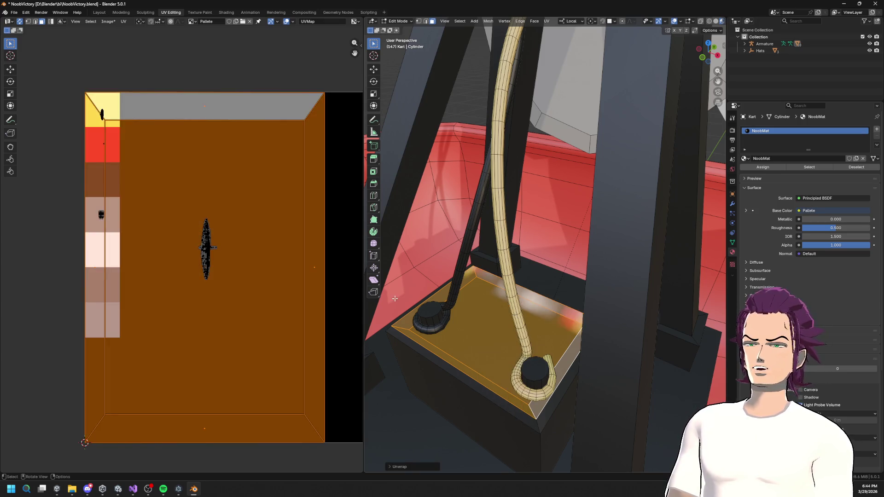
{"action": "key", "text": "s"}
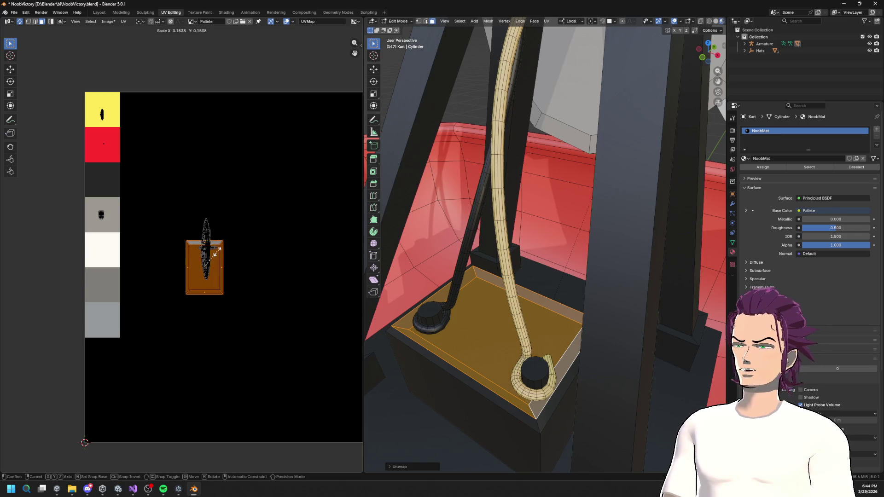
{"action": "left_click", "coordinate": [214, 260]}
{"action": "key", "text": "s"}
{"action": "left_click", "coordinate": [221, 263]}
{"action": "key", "text": "g"}
{"action": "left_click", "coordinate": [117, 205]}
- Swing the view past the pillars and select the box's front face
{"action": "scroll", "coordinate": [360, 273], "scroll_direction": "down", "scroll_amount": 2}
{"action": "left_click_drag", "start_coordinate": [518, 330], "coordinate": [543, 343]}
{"action": "mouse_move", "coordinate": [509, 404]}
{"action": "left_mouse_down"}
{"action": "mouse_move", "coordinate": [508, 380]}
{"action": "mouse_move", "coordinate": [504, 389]}
{"action": "left_mouse_up"}
{"action": "left_click", "coordinate": [493, 338]}
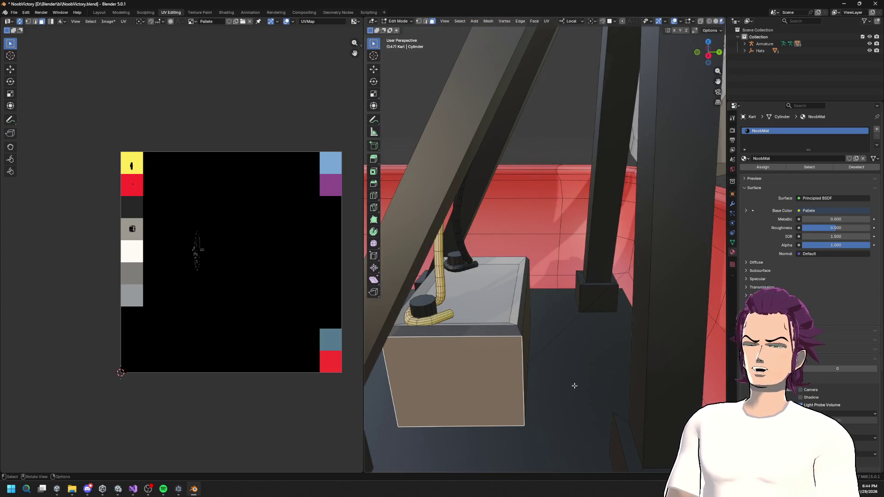
- Select the whole linked floor panel and shrink its UVs onto a palette swatch, then switch to Unity's crowd view
{"action": "scroll", "coordinate": [575, 386], "scroll_direction": "down", "scroll_amount": 3}
{"action": "left_click", "coordinate": [564, 382]}
{"action": "left_click_drag", "start_coordinate": [564, 382], "coordinate": [487, 358]}
{"action": "key", "text": "l"}
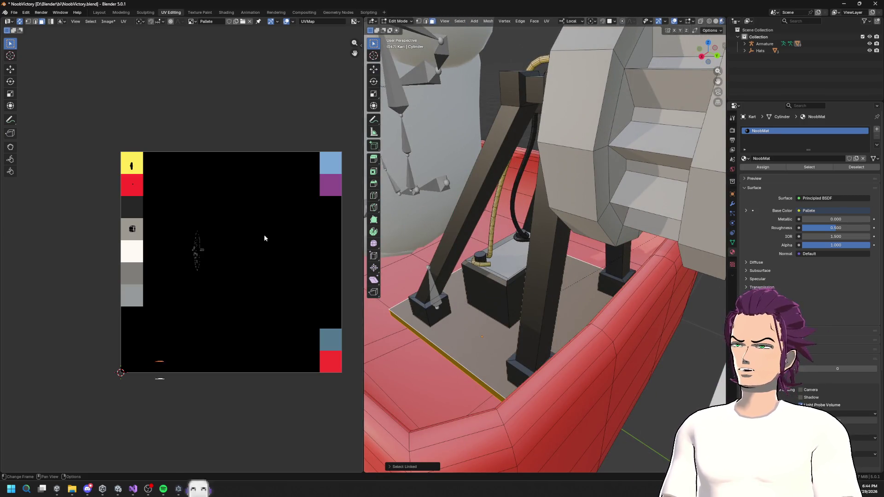
{"action": "key", "text": "s"}
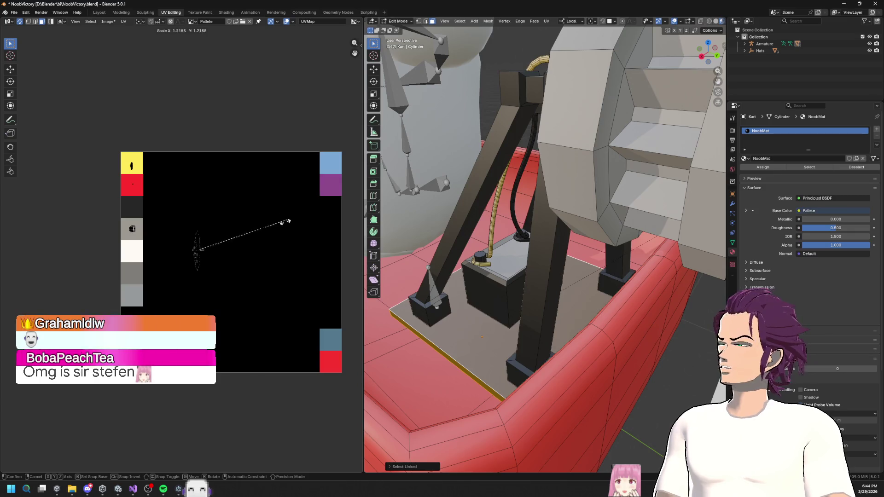
{"action": "left_click", "coordinate": [244, 236]}
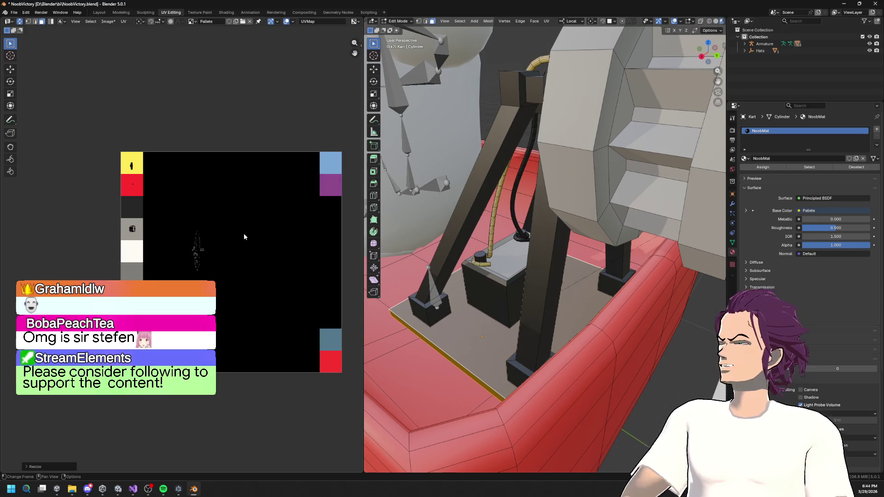
{"action": "key", "text": "g"}
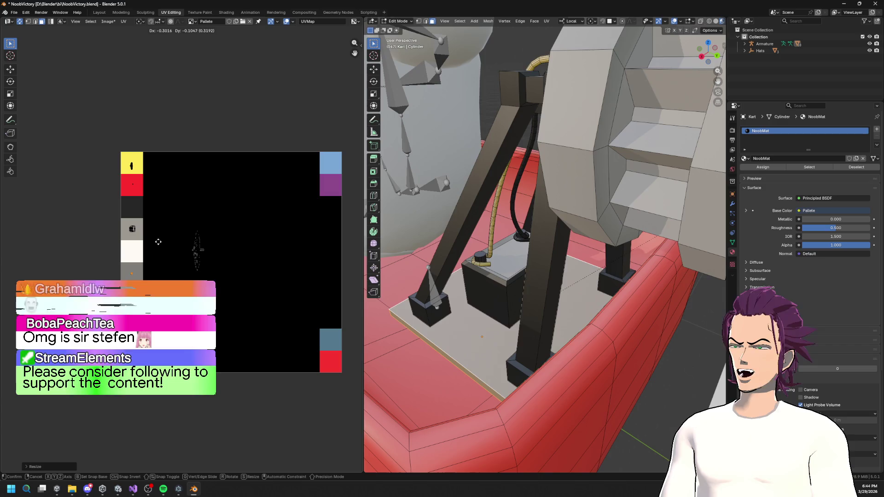
{"action": "left_click", "coordinate": [160, 263]}
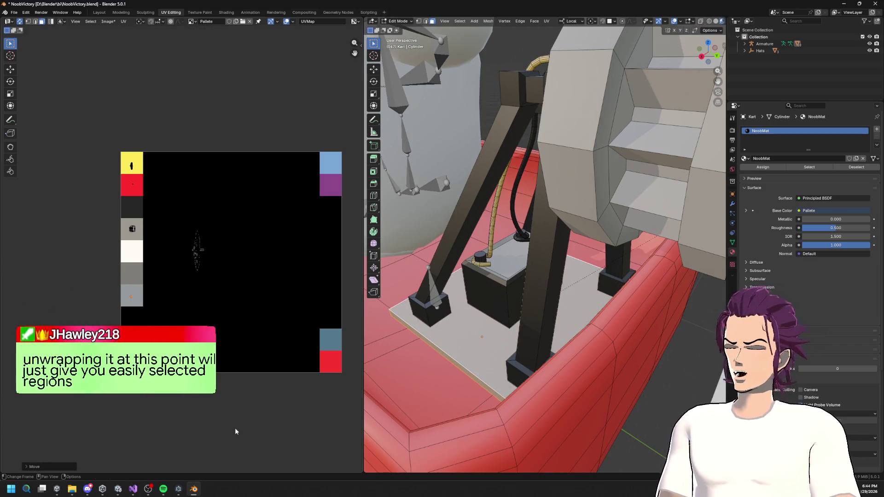
{"action": "left_click", "coordinate": [115, 490]}
{"action": "mouse_move", "coordinate": [395, 330]}
{"action": "left_mouse_down"}
{"action": "mouse_move", "coordinate": [411, 229]}
{"action": "mouse_move", "coordinate": [519, 134]}
{"action": "left_mouse_up"}
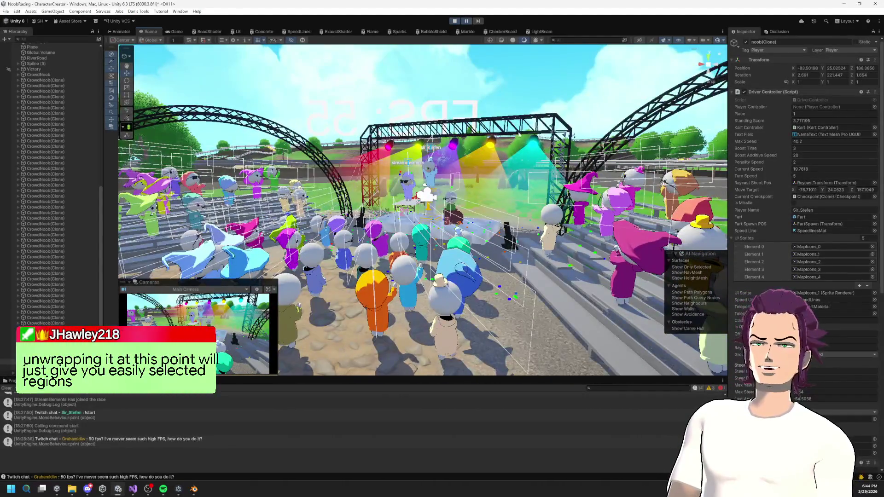
- Resume the paused race, let it run a while, then stop play mode
{"action": "left_click", "coordinate": [464, 22]}
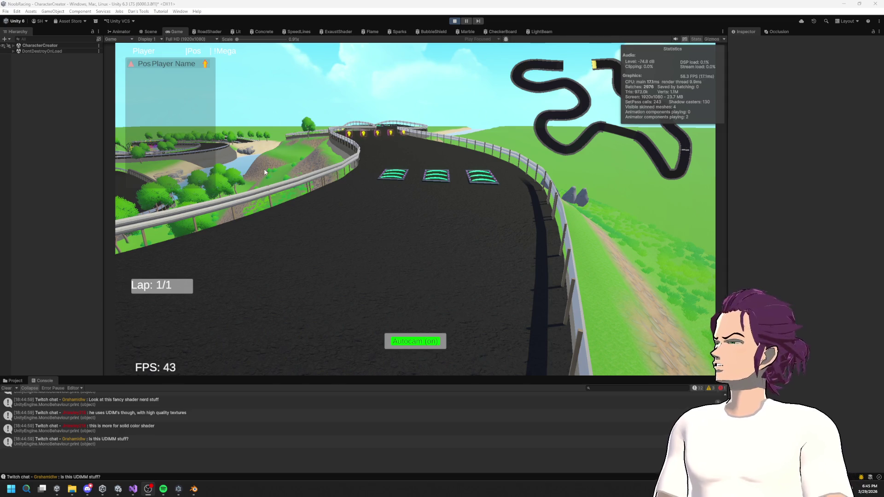
{"action": "left_click", "coordinate": [454, 21]}
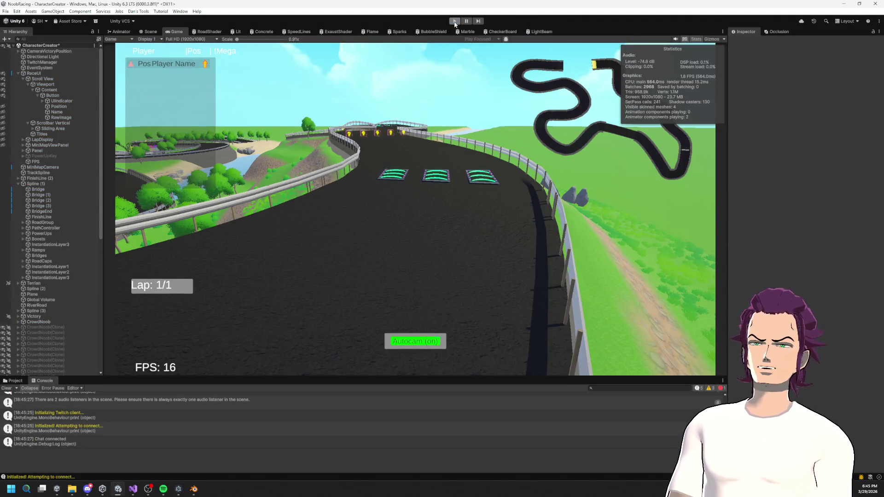
- Exit play mode and inspect the Bridge (3), RaceUI, FinishLine (2) and SpawnController objects
{"action": "left_click", "coordinate": [455, 21]}
{"action": "left_click", "coordinate": [39, 206]}
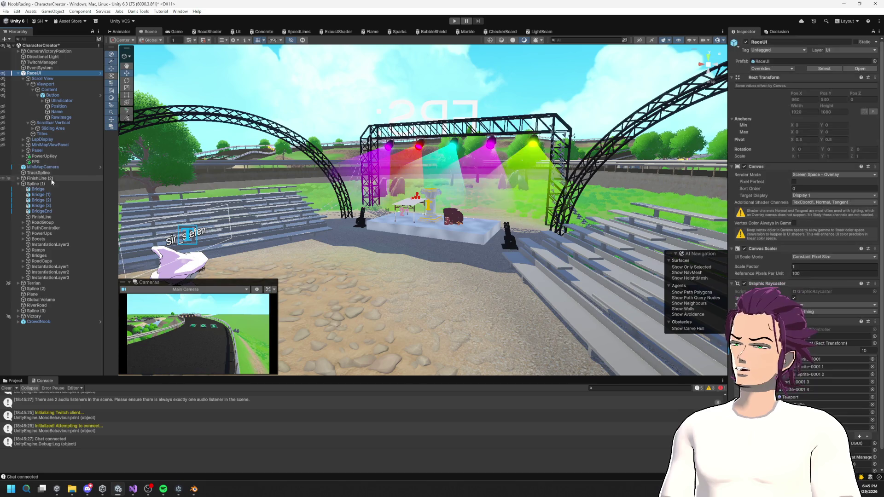
{"action": "left_click", "coordinate": [46, 74]}
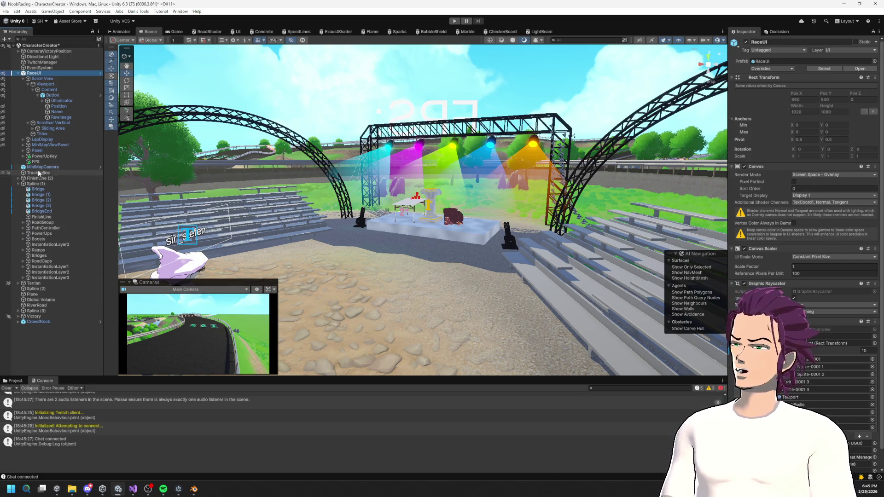
{"action": "left_click", "coordinate": [39, 179]}
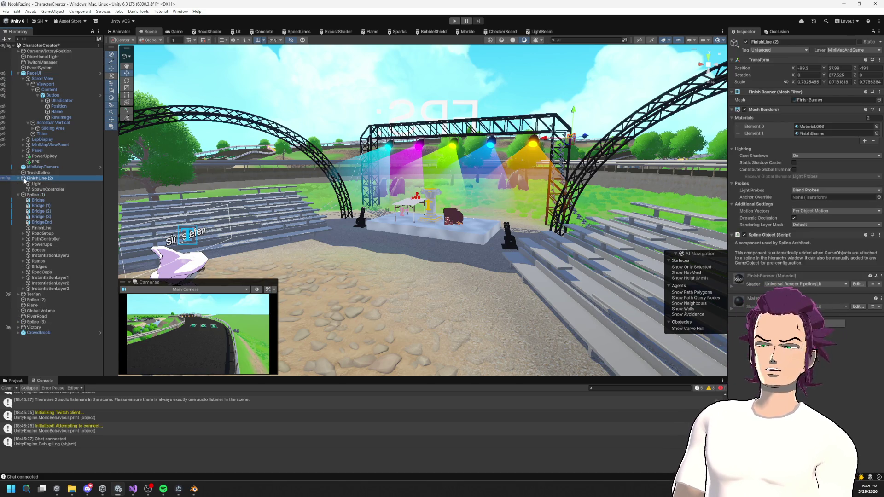
{"action": "left_click", "coordinate": [49, 190]}
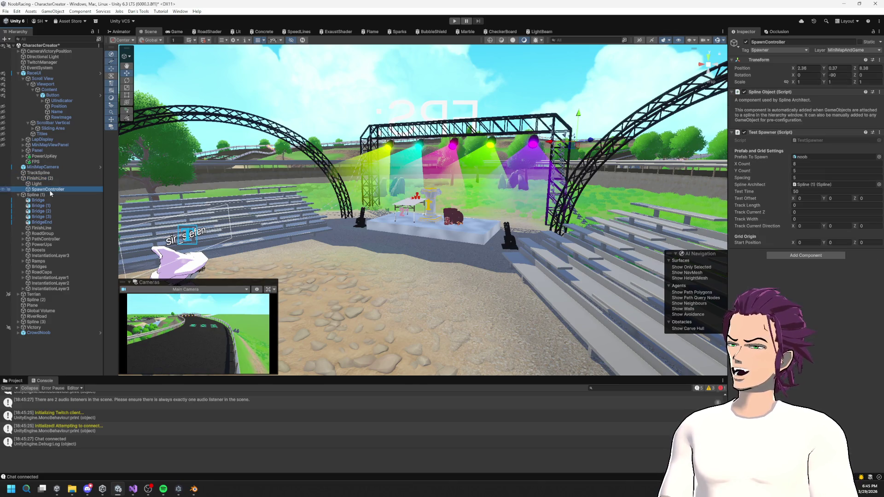
{"action": "left_click", "coordinate": [51, 75]}
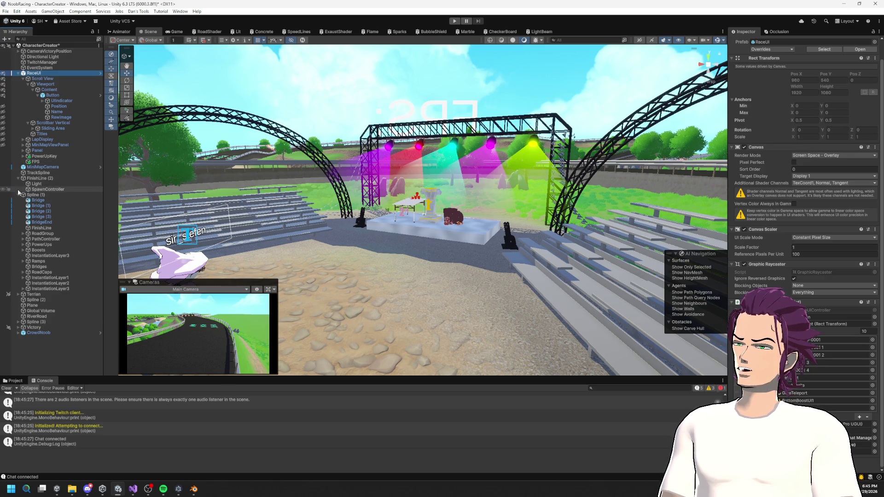
- Review PathController's race settings and its Checkpoint(Clone) children, then start the game again
{"action": "left_click", "coordinate": [46, 239]}
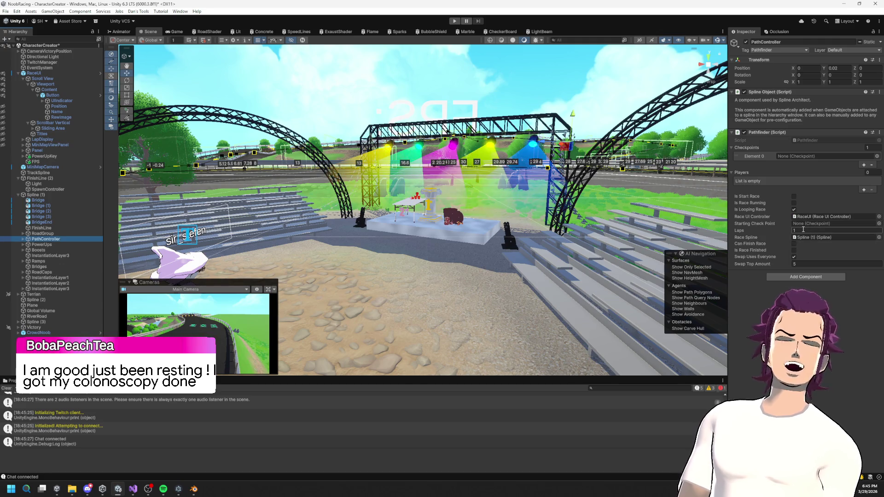
{"action": "mouse_move", "coordinate": [465, 212]}
{"action": "left_mouse_down"}
{"action": "mouse_move", "coordinate": [533, 134]}
{"action": "mouse_move", "coordinate": [552, 131]}
{"action": "mouse_move", "coordinate": [206, 208]}
{"action": "left_mouse_up"}
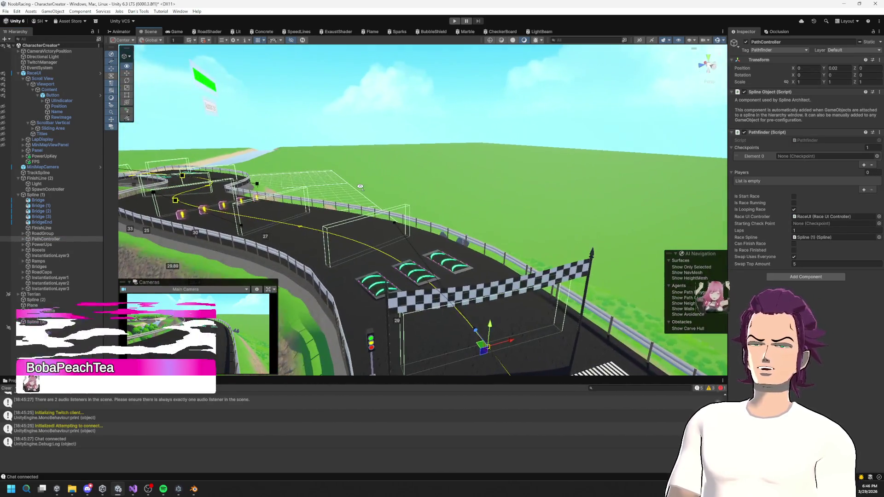
{"action": "left_click", "coordinate": [24, 240]}
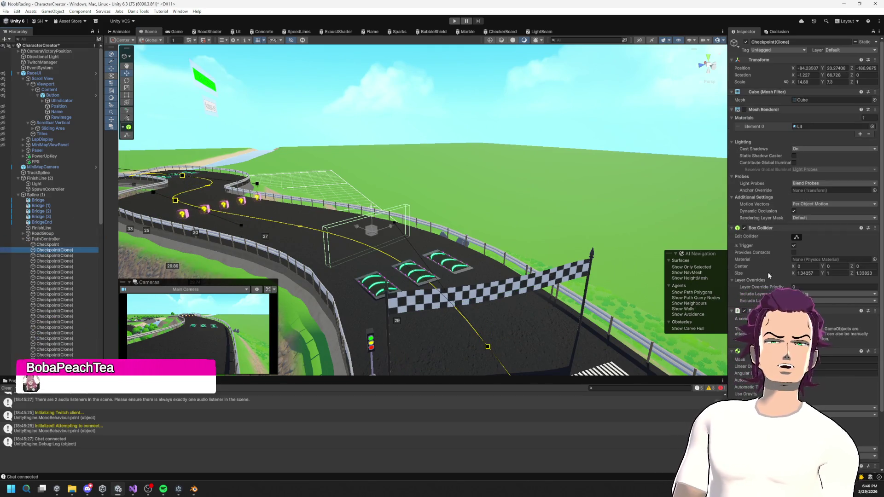
{"action": "scroll", "coordinate": [803, 207], "scroll_direction": "down", "scroll_amount": 3}
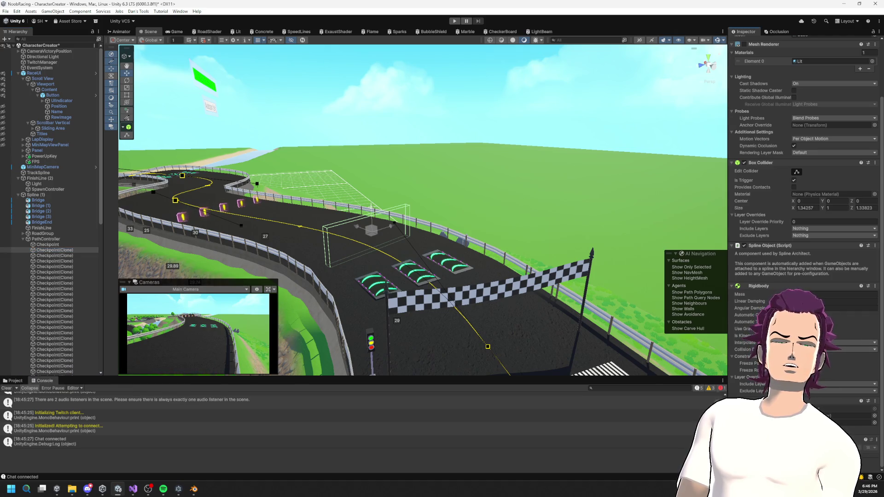
{"action": "left_click", "coordinate": [454, 20]}
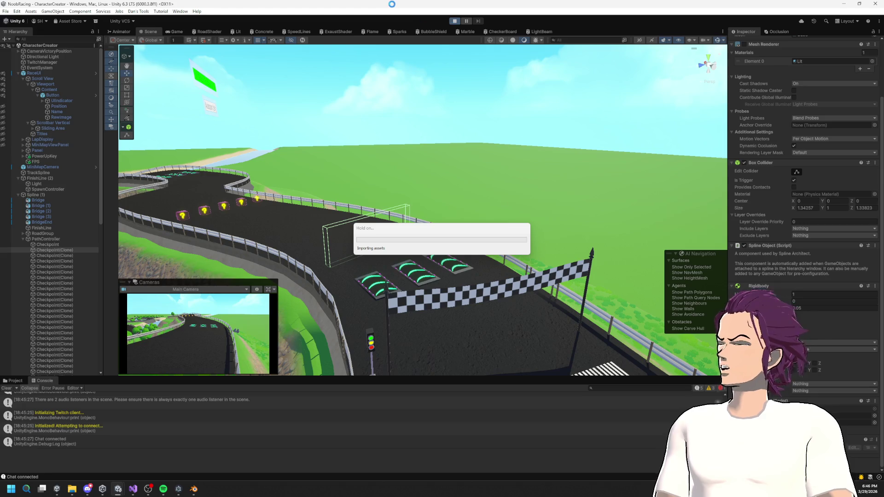
- Run the race as five chat viewers join the grid, and enlarge the console slightly
{"action": "left_click", "coordinate": [454, 21]}
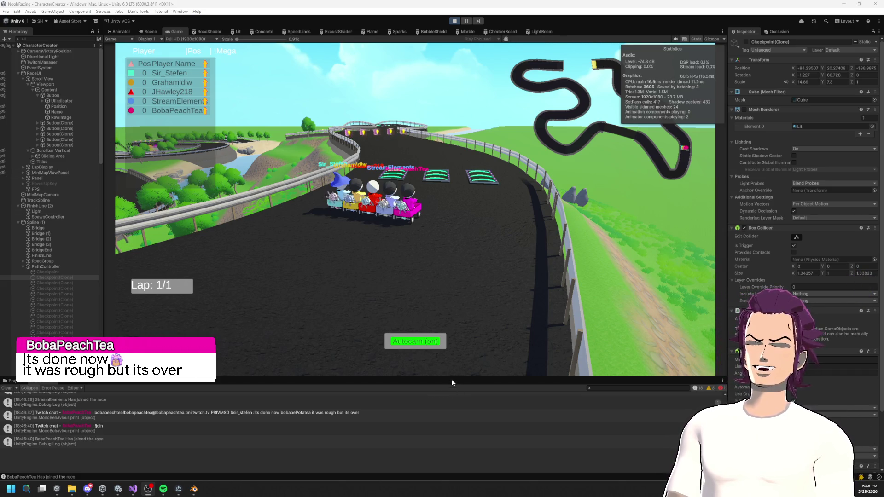
{"action": "left_click_drag", "start_coordinate": [453, 375], "coordinate": [453, 373]}
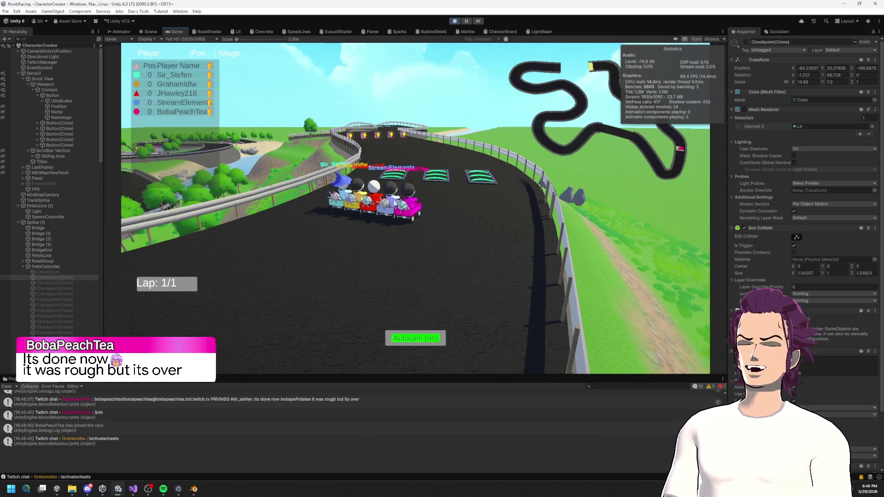
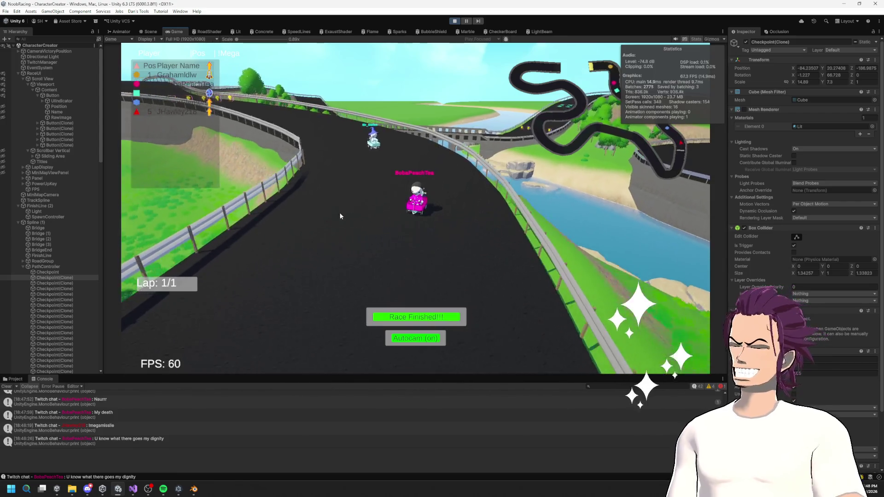
- Finish the Unity test race, exit play mode, and bring Blender's kart model forward
{"action": "left_click", "coordinate": [422, 318]}
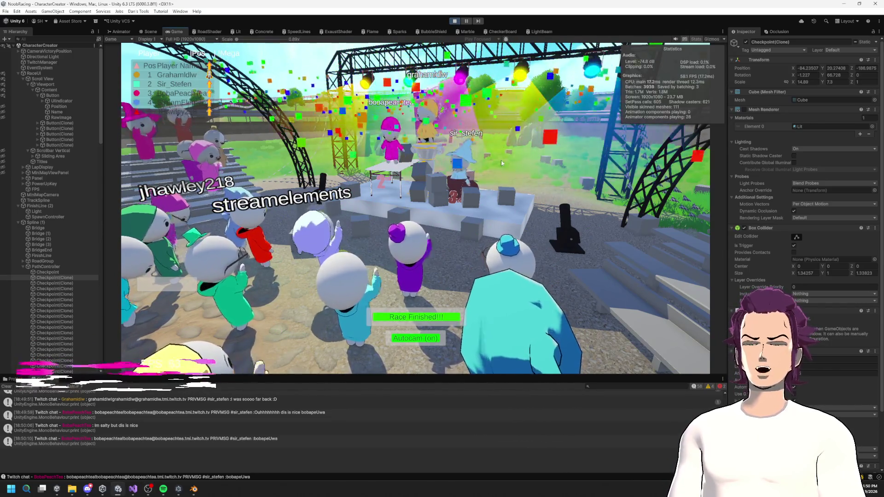
{"action": "left_click", "coordinate": [455, 20]}
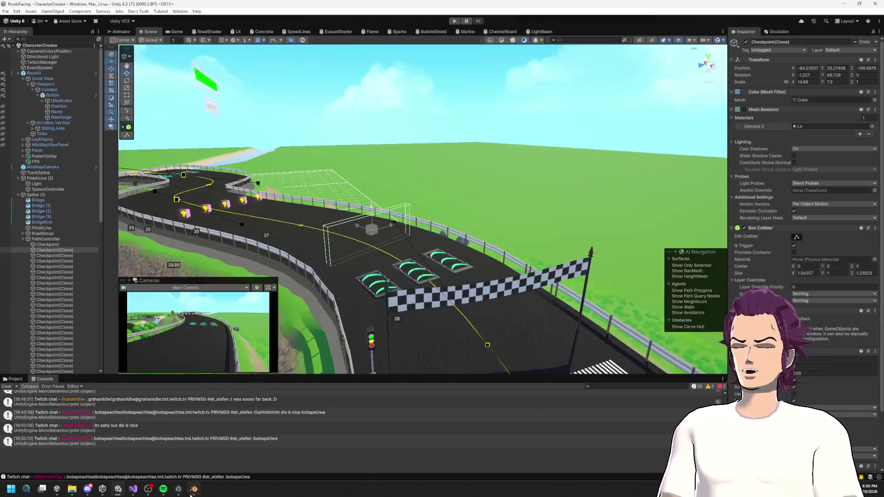
{"action": "left_click", "coordinate": [194, 489]}
{"action": "scroll", "coordinate": [500, 283], "scroll_direction": "down", "scroll_amount": 5}
- Zoom in on the fan motor and select the face loop around its front ring
{"action": "scroll", "coordinate": [500, 283], "scroll_direction": "up", "scroll_amount": 5}
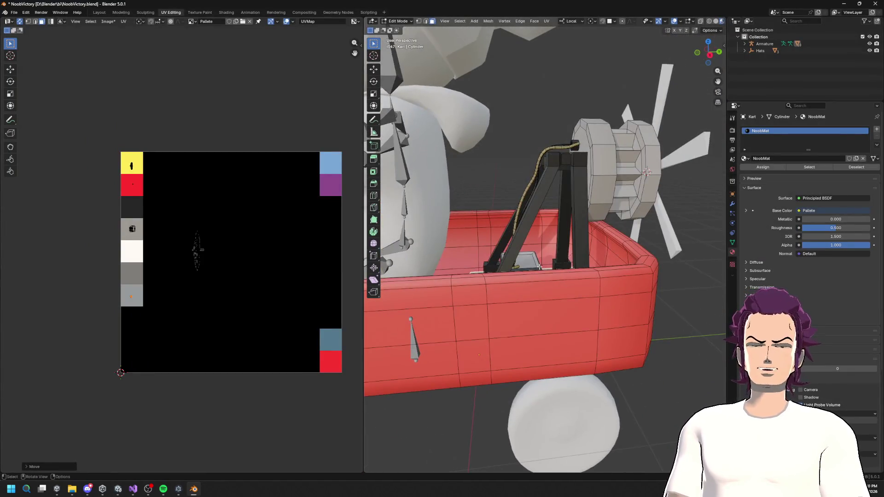
{"action": "scroll", "coordinate": [581, 256], "scroll_direction": "up", "scroll_amount": 6}
{"action": "scroll", "coordinate": [581, 257], "scroll_direction": "down", "scroll_amount": 6}
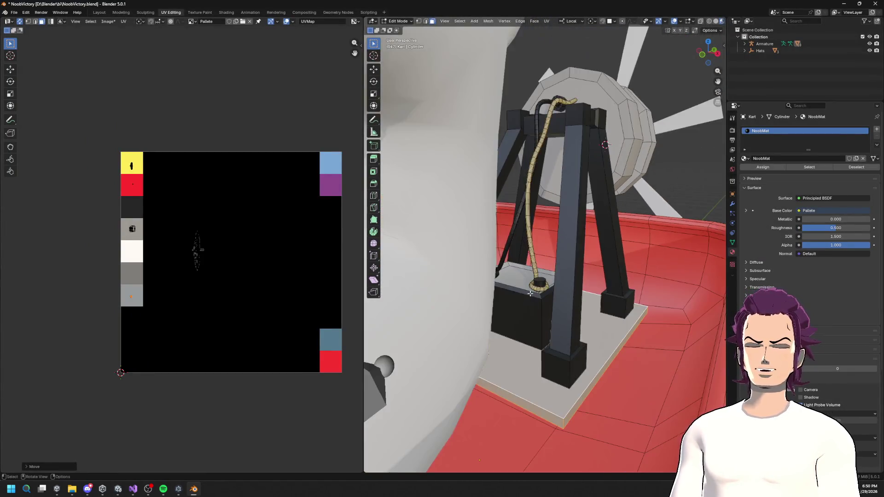
{"action": "scroll", "coordinate": [446, 295], "scroll_direction": "up", "scroll_amount": 2}
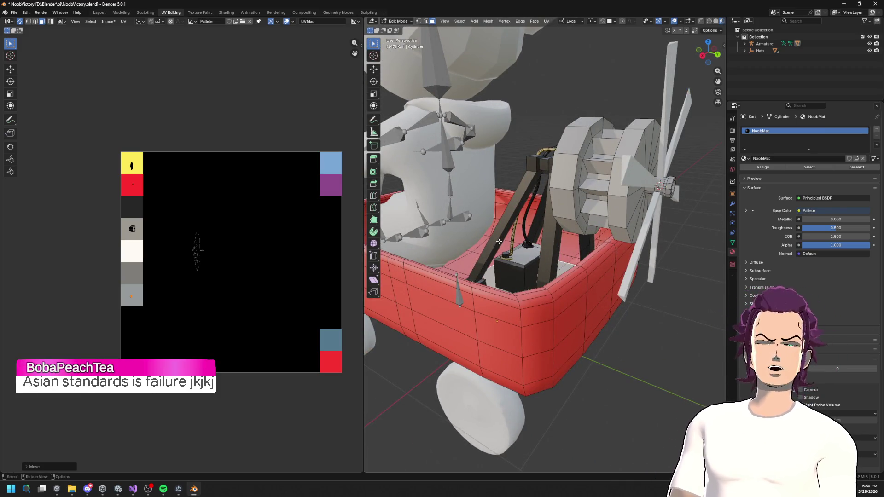
{"action": "scroll", "coordinate": [567, 235], "scroll_direction": "up", "scroll_amount": 4}
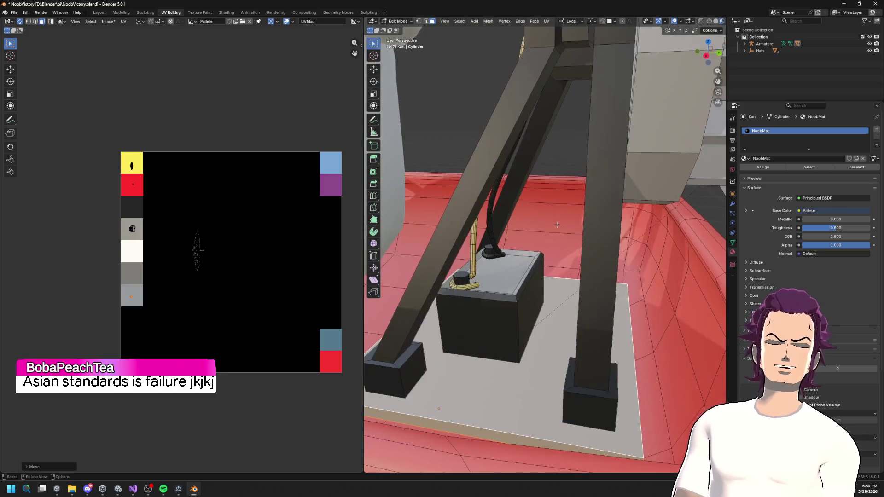
{"action": "scroll", "coordinate": [567, 234], "scroll_direction": "down", "scroll_amount": 4}
{"action": "scroll", "coordinate": [589, 218], "scroll_direction": "up", "scroll_amount": 1}
{"action": "scroll", "coordinate": [588, 217], "scroll_direction": "up", "scroll_amount": 3}
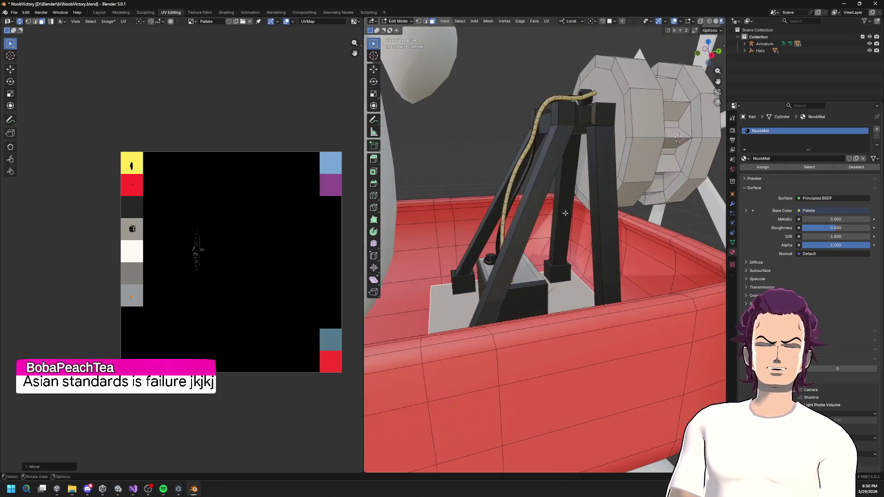
{"action": "scroll", "coordinate": [577, 205], "scroll_direction": "down", "scroll_amount": 2}
{"action": "scroll", "coordinate": [577, 206], "scroll_direction": "down", "scroll_amount": 3}
{"action": "scroll", "coordinate": [552, 212], "scroll_direction": "up", "scroll_amount": 3}
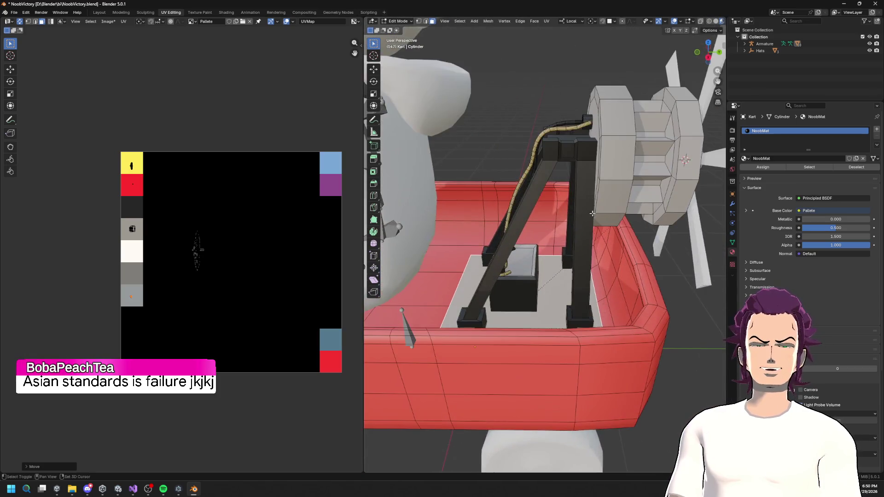
{"action": "scroll", "coordinate": [512, 216], "scroll_direction": "up", "scroll_amount": 2}
{"action": "left_click_drag", "start_coordinate": [512, 216], "coordinate": [485, 213]}
{"action": "key", "text": "a"}
{"action": "left_click", "coordinate": [486, 205], "text": "alt"}
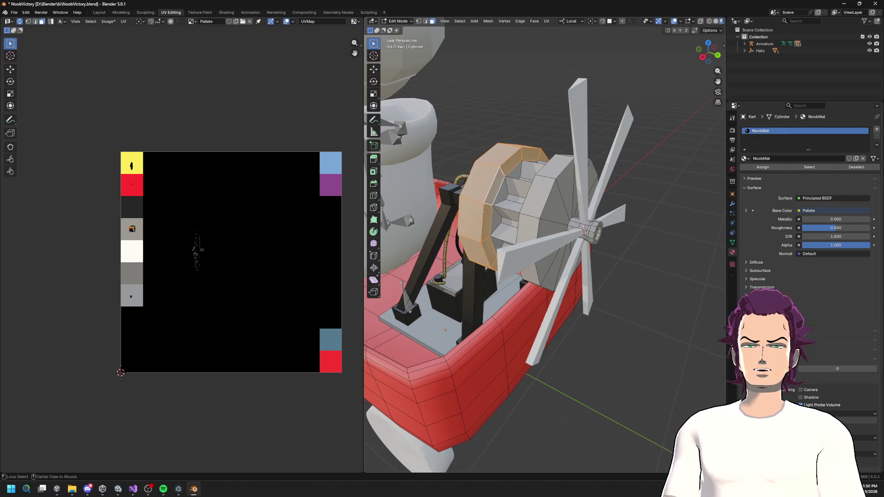
- Add the motor's second outer ring face loop to the selection
{"action": "left_click_drag", "start_coordinate": [481, 212], "coordinate": [552, 206]}
{"action": "left_click_drag", "start_coordinate": [618, 225], "coordinate": [586, 211]}
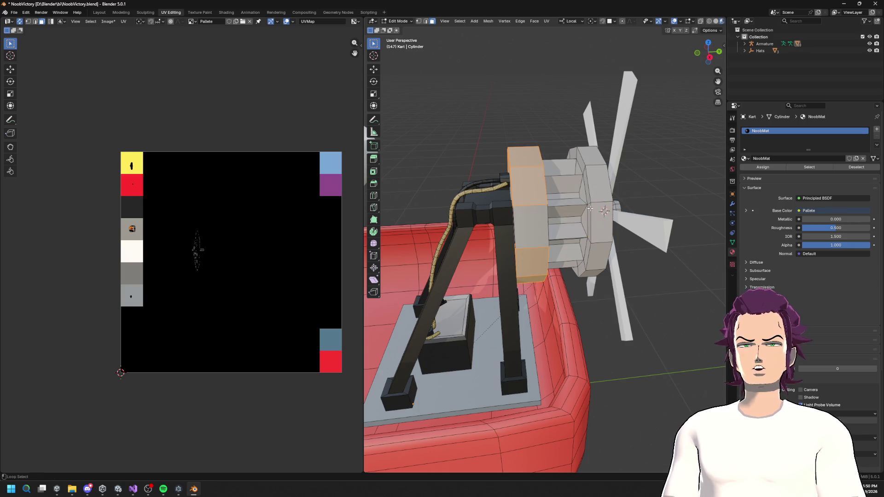
{"action": "left_click_drag", "start_coordinate": [549, 227], "coordinate": [596, 205]}
{"action": "scroll", "coordinate": [594, 198], "scroll_direction": "up", "scroll_amount": 6}
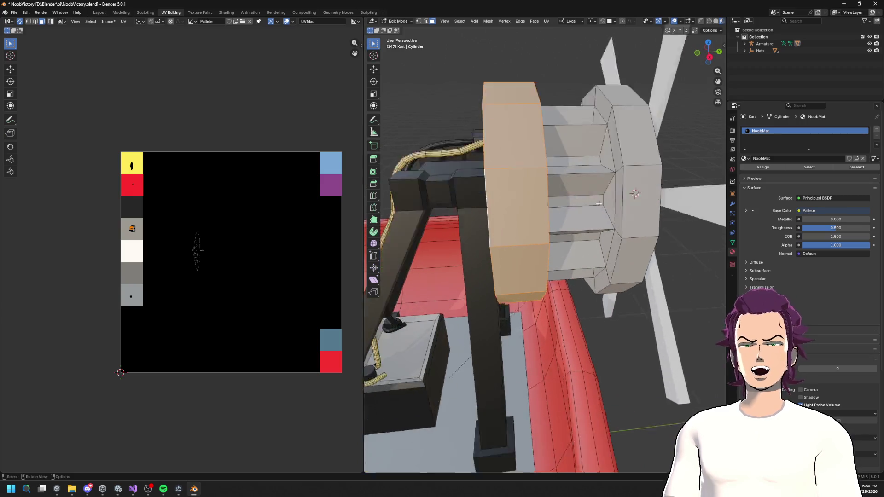
{"action": "left_click", "coordinate": [577, 191], "text": "alt+shift"}
{"action": "left_click_drag", "start_coordinate": [577, 191], "coordinate": [623, 186]}
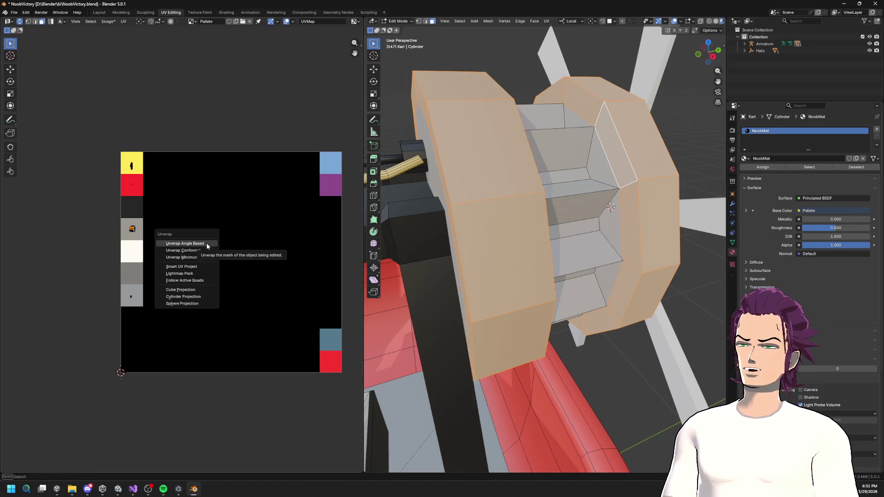
- Unwrap the rings Angle Based and move the UV island onto the grey swatch
{"action": "left_click", "coordinate": [206, 245]}
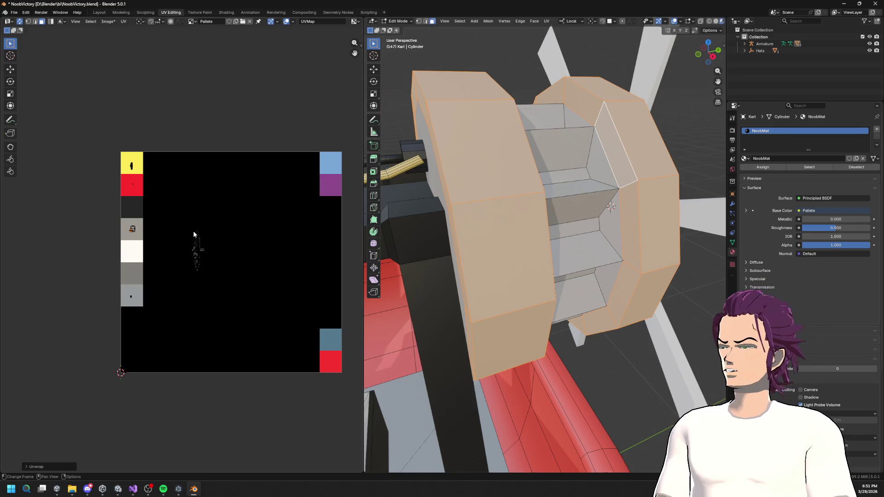
{"action": "key", "text": "g"}
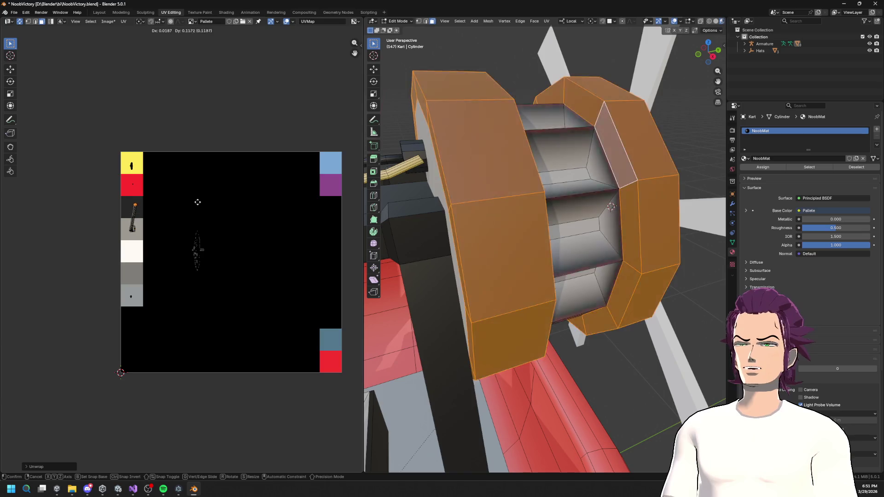
{"action": "left_click", "coordinate": [196, 229]}
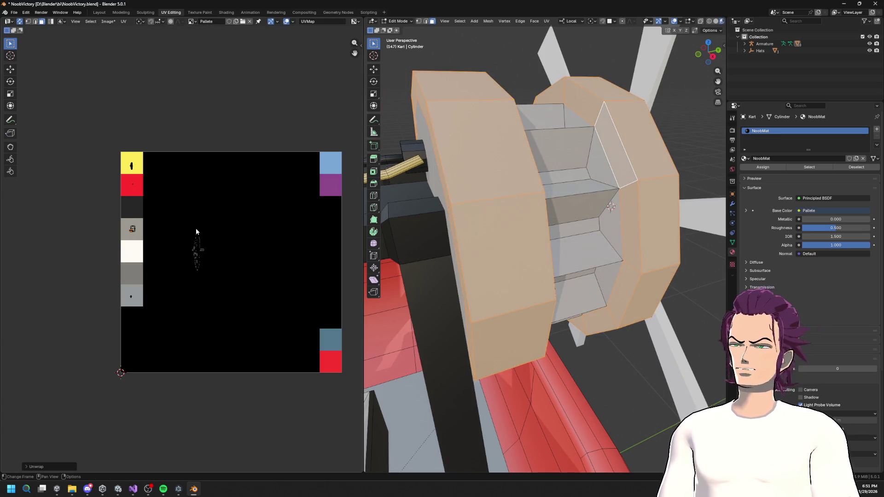
- Re-unwrap the rings with Minimum Stretch and move the island onto the grey swatch
{"action": "key", "text": "u"}
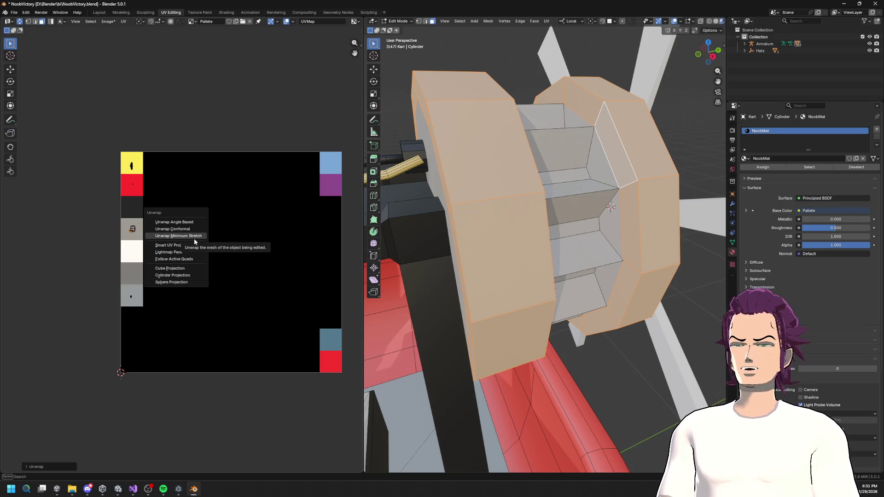
{"action": "left_click", "coordinate": [193, 236]}
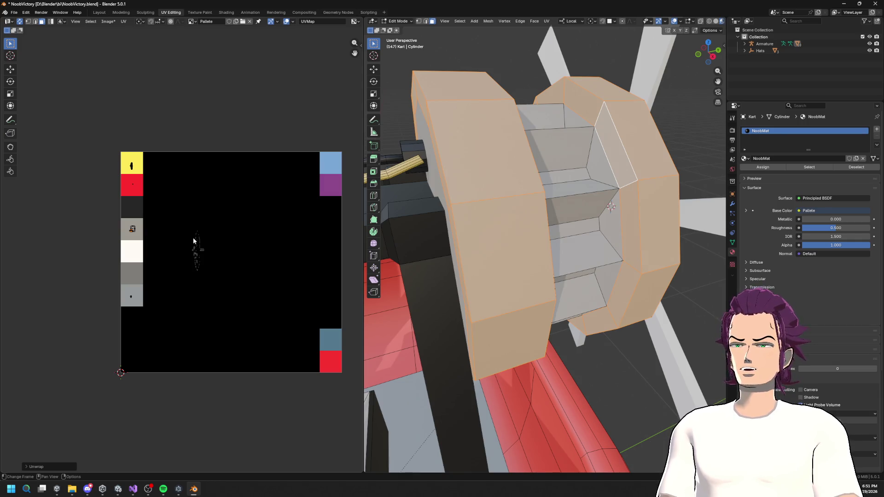
{"action": "key", "text": "s"}
{"action": "key", "text": "g"}
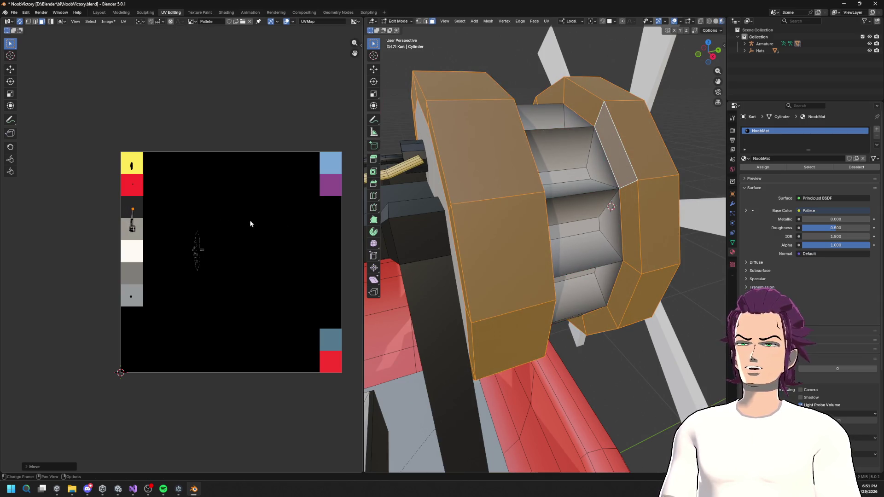
{"action": "scroll", "coordinate": [547, 247], "scroll_direction": "down", "scroll_amount": 5}
{"action": "left_click_drag", "start_coordinate": [582, 276], "coordinate": [640, 236]}
{"action": "left_click_drag", "start_coordinate": [607, 243], "coordinate": [583, 284]}
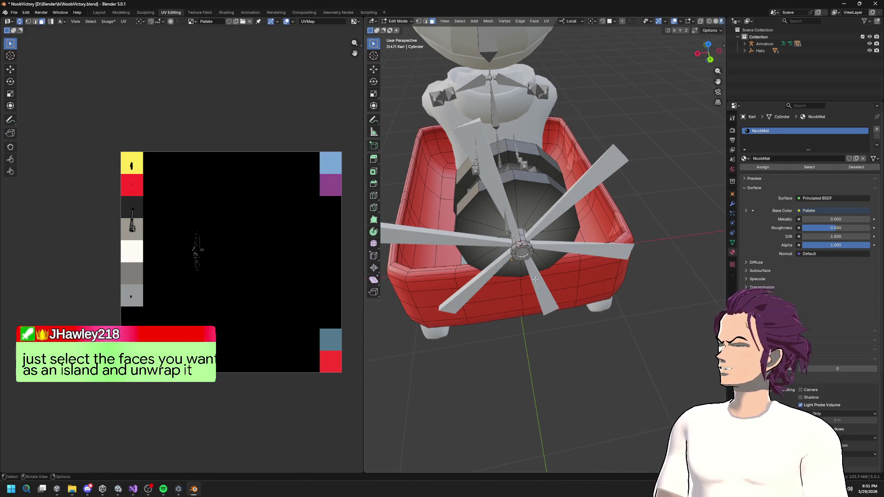
{"action": "left_click_drag", "start_coordinate": [535, 280], "coordinate": [392, 285]}
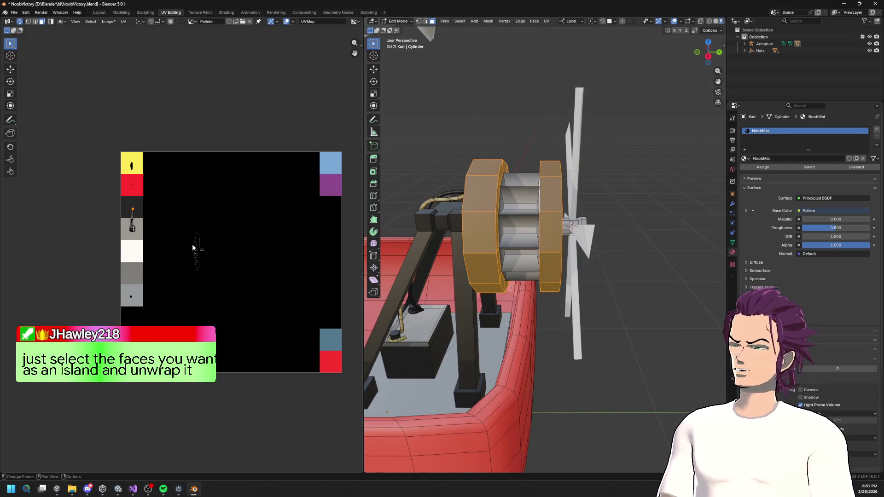
- Unwrap the rings Conformal and position the UV island and vertices within the grey swatch
{"action": "key", "text": "u"}
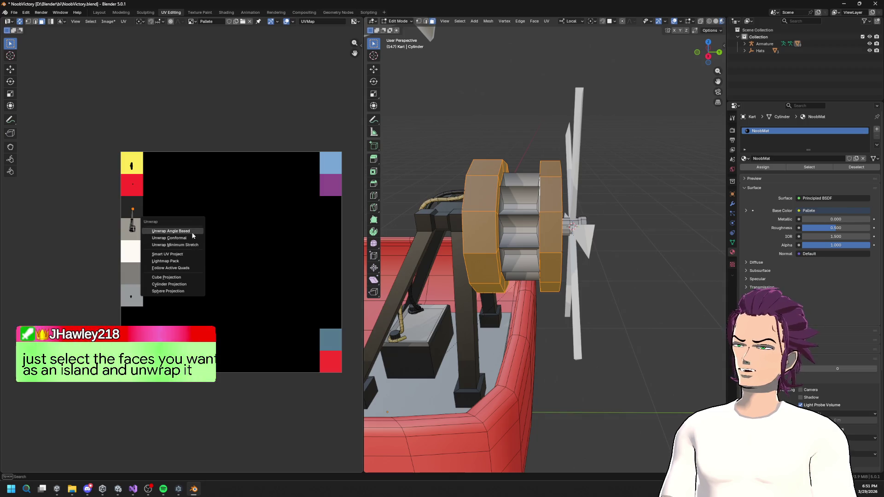
{"action": "left_click", "coordinate": [188, 238]}
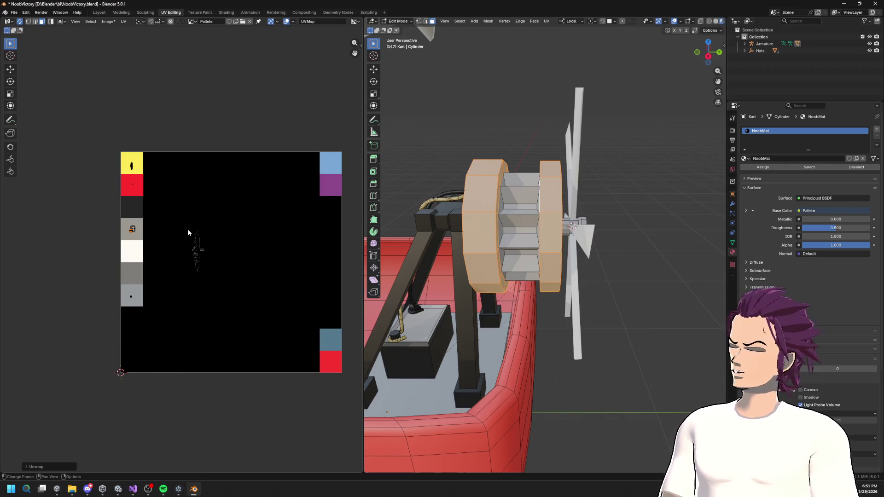
{"action": "key", "text": "g"}
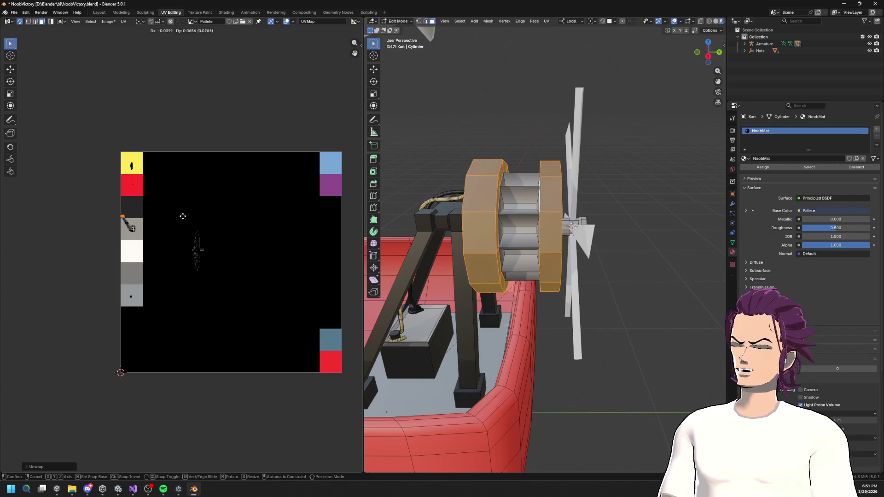
{"action": "scroll", "coordinate": [122, 224], "scroll_direction": "up", "scroll_amount": 8}
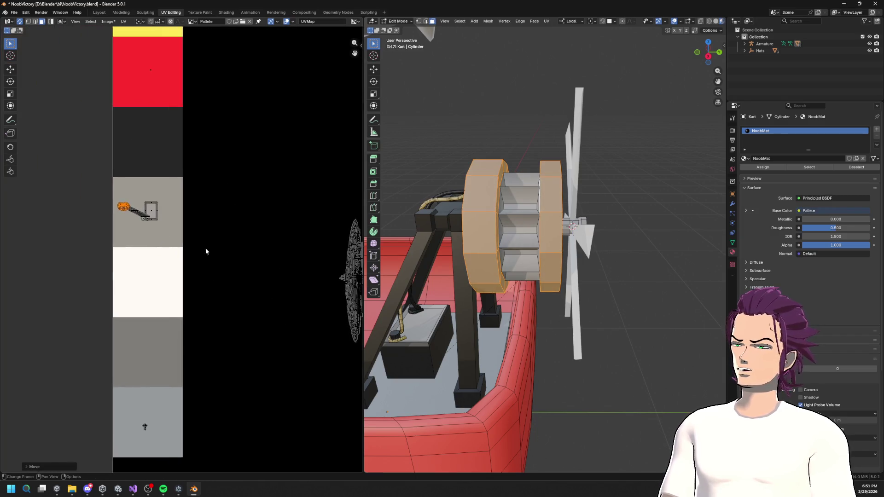
{"action": "key", "text": "g"}
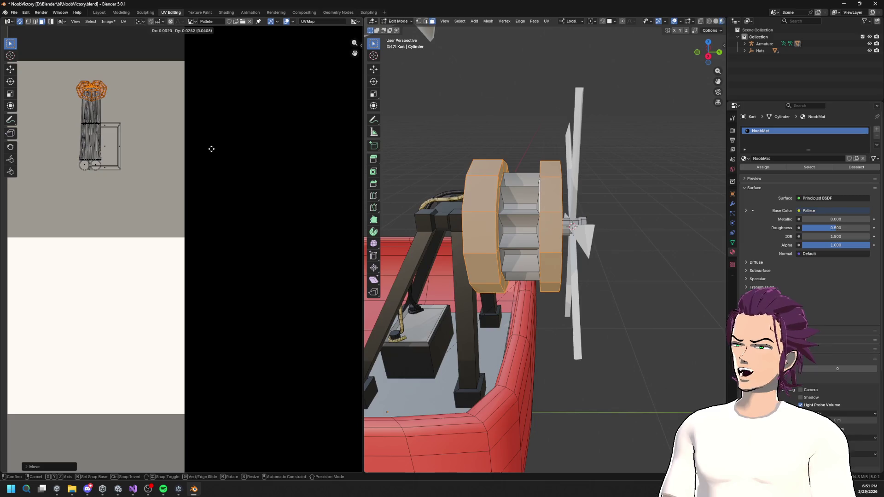
{"action": "left_click", "coordinate": [209, 151]}
{"action": "scroll", "coordinate": [170, 164], "scroll_direction": "up", "scroll_amount": 4}
{"action": "key", "text": "g"}
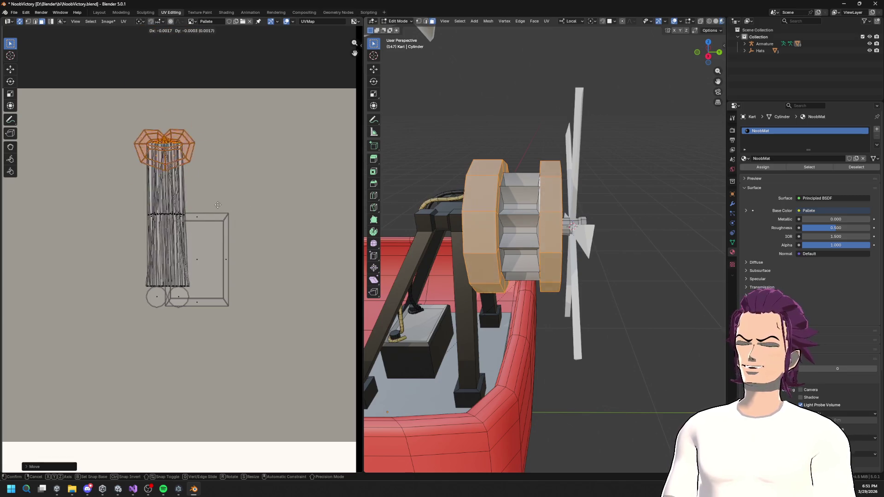
{"action": "left_click", "coordinate": [228, 225]}
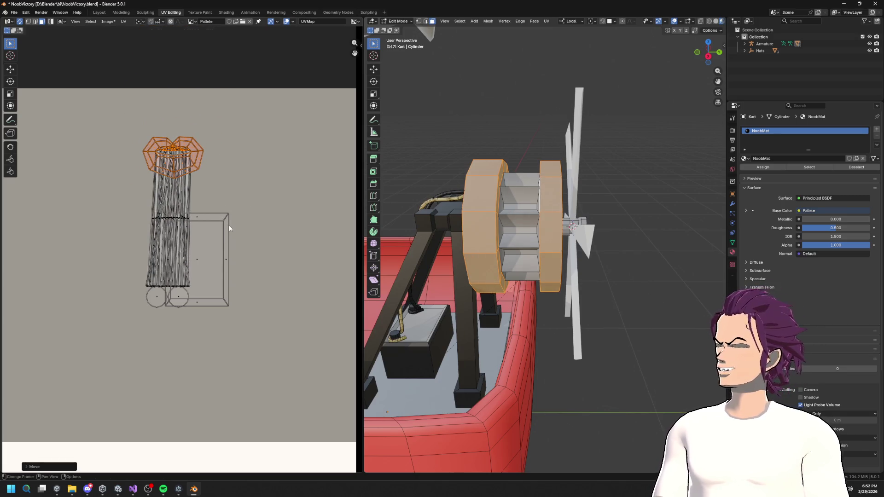
{"action": "scroll", "coordinate": [229, 225], "scroll_direction": "down", "scroll_amount": 5}
- Try Cylinder Projection on the rings, undo it, and unwrap Angle Based instead
{"action": "key", "text": "u"}
{"action": "left_click", "coordinate": [220, 227]}
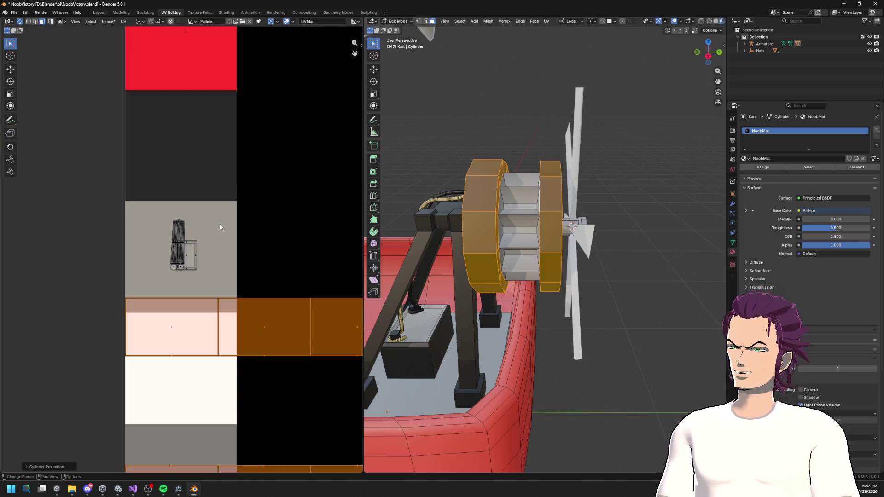
{"action": "key", "text": "ctrl+z"}
{"action": "key", "text": "u"}
{"action": "left_click", "coordinate": [220, 225]}
{"action": "scroll", "coordinate": [219, 242], "scroll_direction": "down", "scroll_amount": 4}
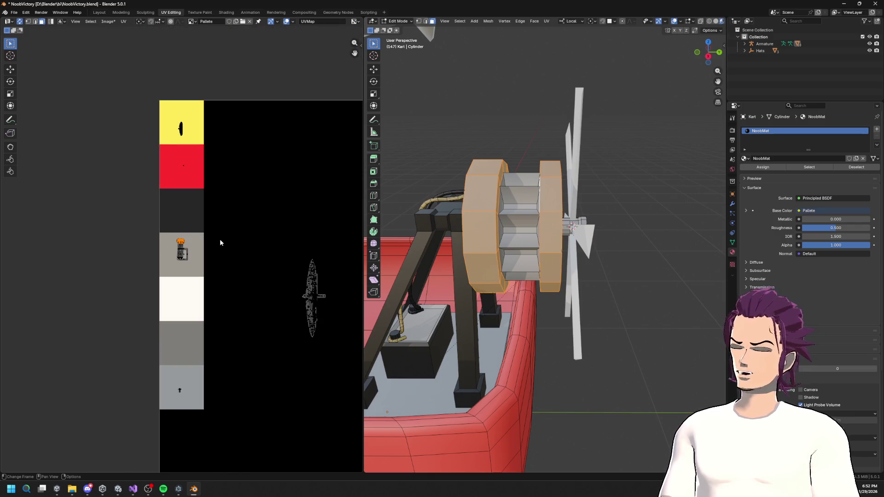
- Look through the UV menu and UV selection options without applying anything
{"action": "key", "text": "u"}
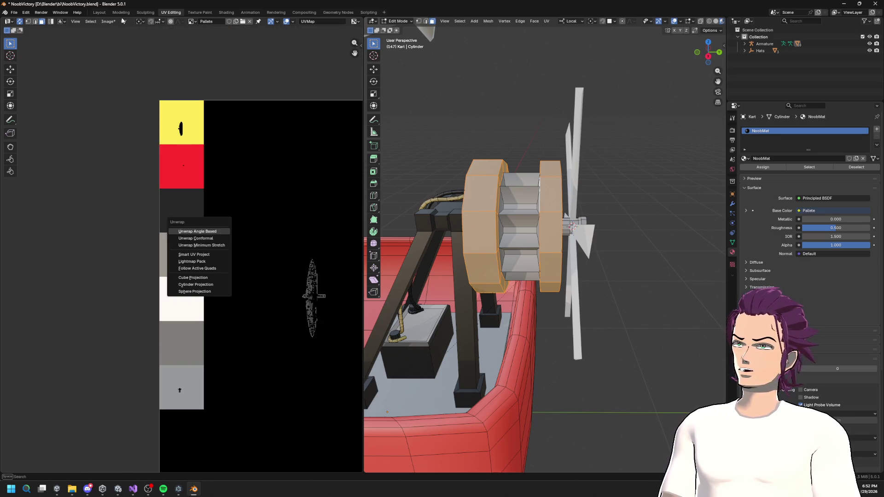
{"action": "left_click", "coordinate": [123, 21]}
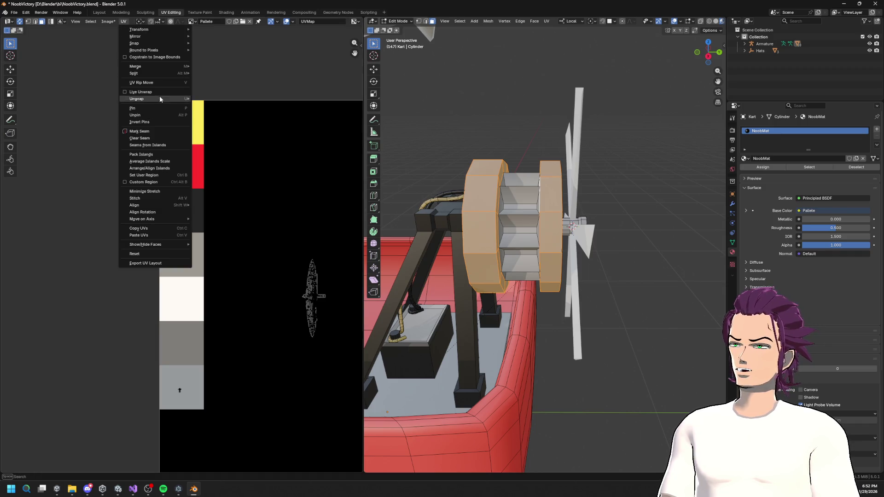
{"action": "mouse_move", "coordinate": [160, 95]}
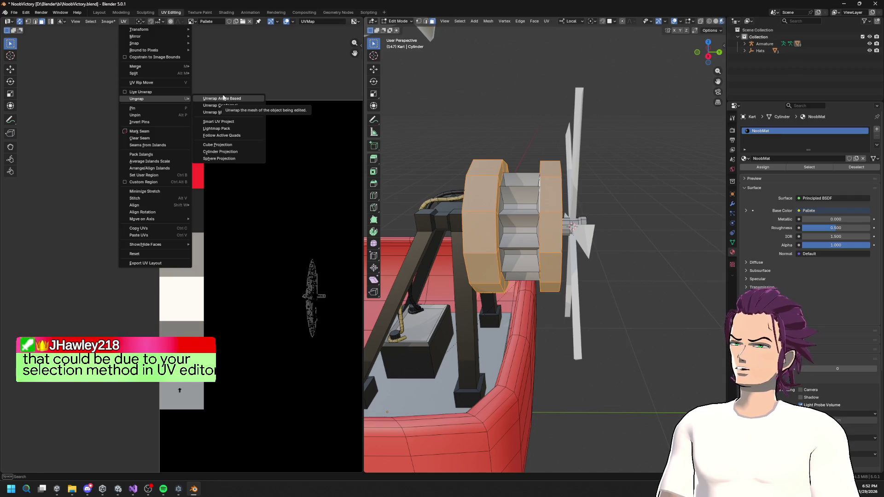
{"action": "left_click", "coordinate": [90, 38]}
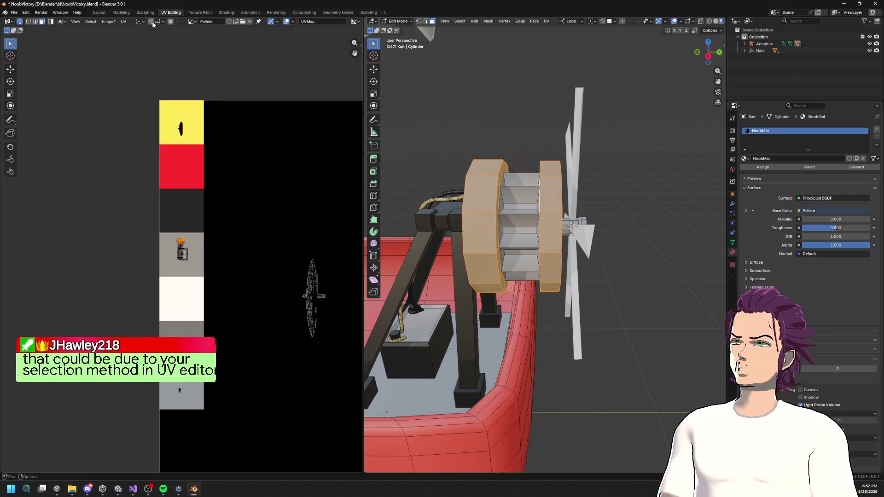
{"action": "left_click", "coordinate": [91, 21]}
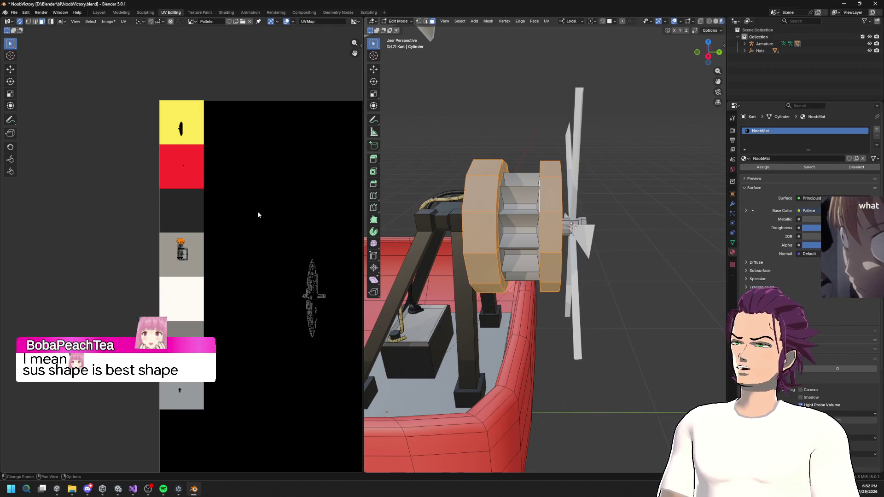
{"action": "scroll", "coordinate": [197, 258], "scroll_direction": "up", "scroll_amount": 8}
- In vertex select mode, unwrap the hub Angle Based, place its islands on the grey swatch, then deselect
{"action": "key", "text": "1"}
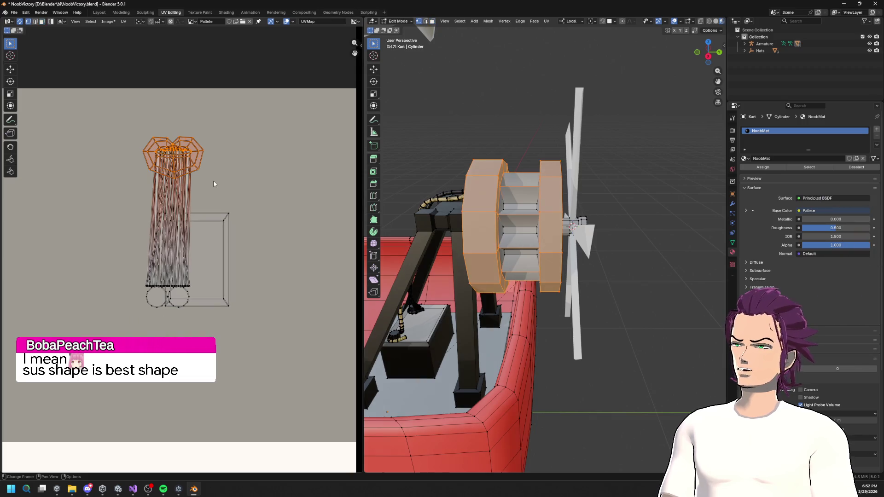
{"action": "key", "text": "u"}
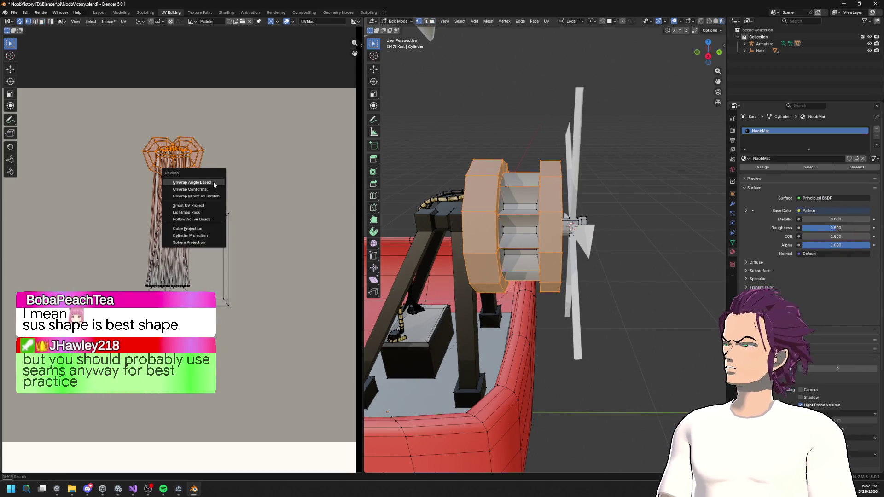
{"action": "left_click", "coordinate": [213, 184]}
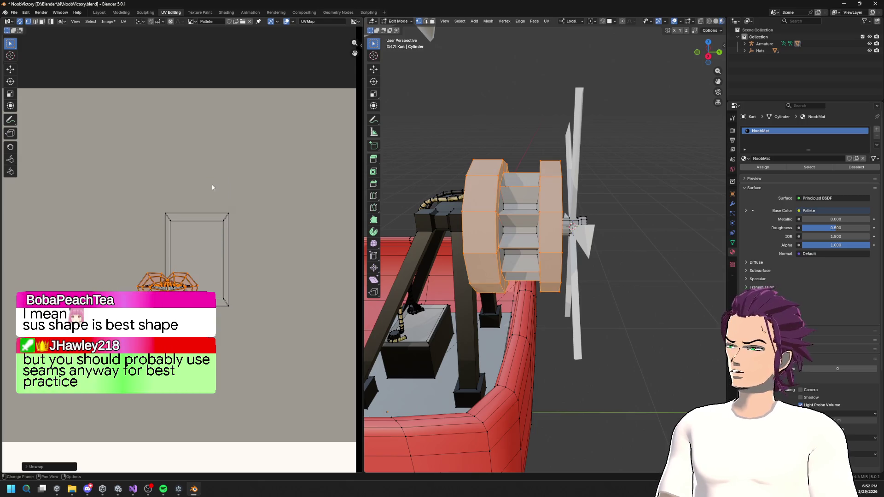
{"action": "key", "text": "g"}
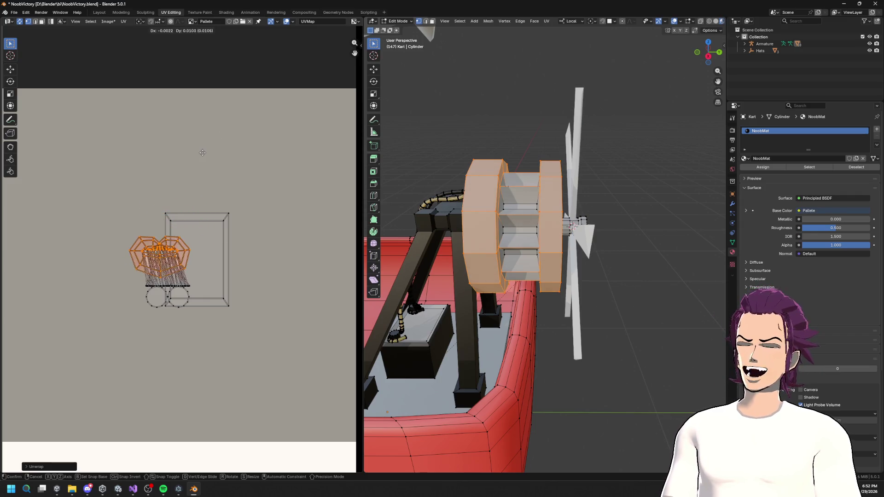
{"action": "left_click", "coordinate": [207, 156]}
{"action": "scroll", "coordinate": [492, 163], "scroll_direction": "up", "scroll_amount": 4}
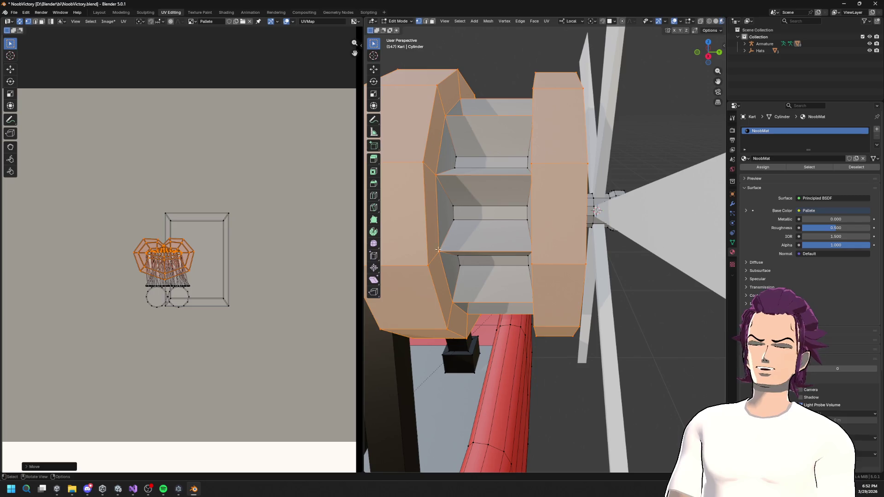
{"action": "left_click", "coordinate": [432, 222]}
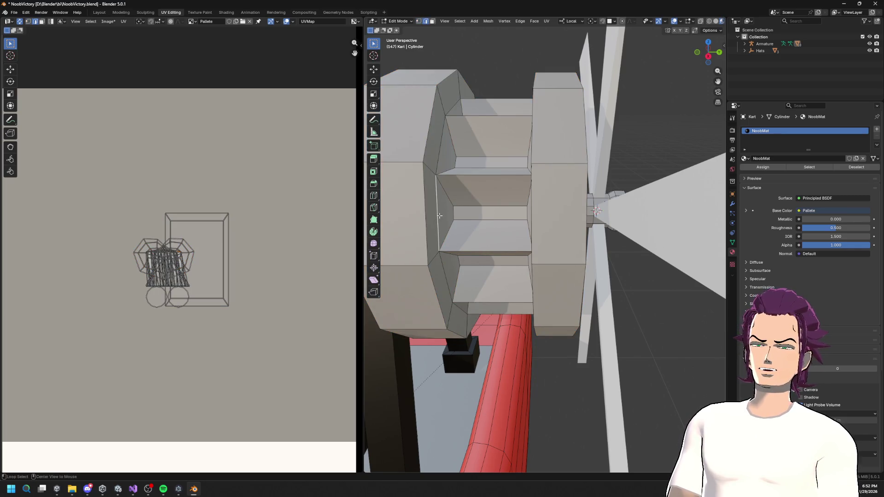
- Orbit under the hub and mark the chosen hub edges as a seam
{"action": "mouse_move", "coordinate": [439, 155]}
{"action": "left_mouse_down"}
{"action": "mouse_move", "coordinate": [447, 78]}
{"action": "mouse_move", "coordinate": [508, 97]}
{"action": "left_mouse_up"}
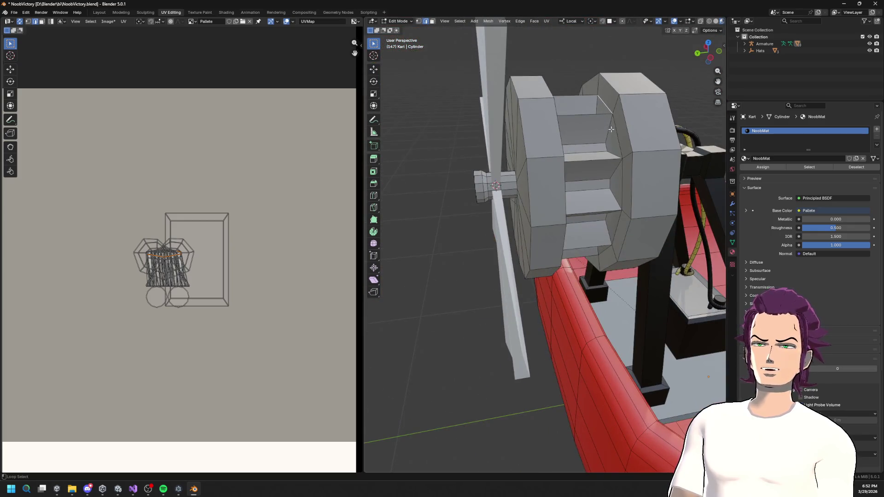
{"action": "left_click_drag", "start_coordinate": [617, 184], "coordinate": [637, 209]}
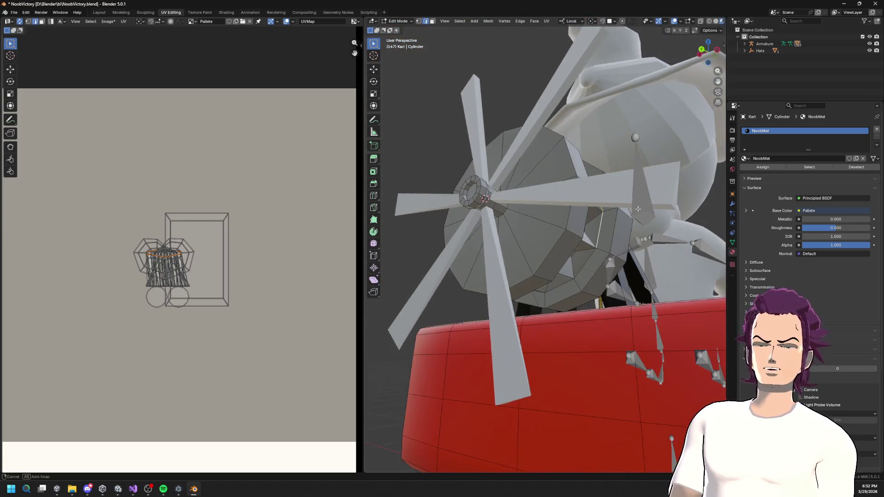
{"action": "left_click_drag", "start_coordinate": [557, 286], "coordinate": [643, 271]}
{"action": "mouse_move", "coordinate": [493, 253]}
{"action": "left_mouse_down"}
{"action": "mouse_move", "coordinate": [461, 266]}
{"action": "mouse_move", "coordinate": [400, 210]}
{"action": "left_mouse_up"}
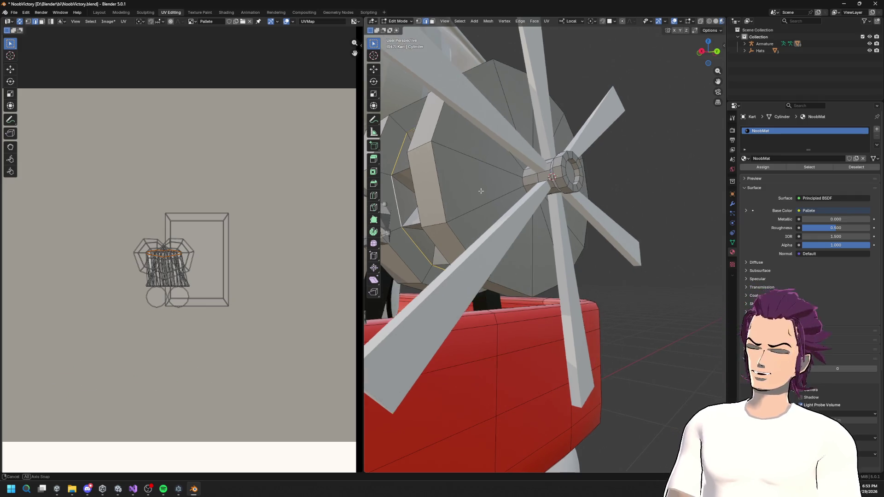
{"action": "key", "text": "u"}
{"action": "left_click", "coordinate": [468, 270]}
- Mark a second edge loop on the hub as a seam
{"action": "middle_click", "coordinate": [641, 194], "text": "alt"}
{"action": "mouse_move", "coordinate": [673, 209]}
{"action": "left_mouse_down"}
{"action": "mouse_move", "coordinate": [581, 213]}
{"action": "mouse_move", "coordinate": [591, 161]}
{"action": "left_mouse_up"}
{"action": "key", "text": "u"}
{"action": "left_click", "coordinate": [642, 205]}
- Select another hub edge loop and check it, dismissing the context menu without changes
{"action": "left_click", "coordinate": [591, 161], "text": "alt"}
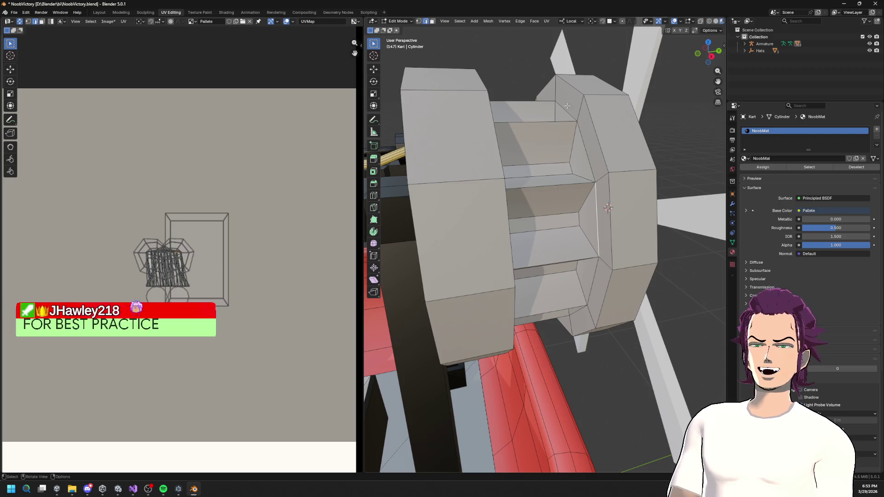
{"action": "mouse_move", "coordinate": [591, 161]}
{"action": "left_mouse_down"}
{"action": "mouse_move", "coordinate": [569, 159]}
{"action": "mouse_move", "coordinate": [532, 204]}
{"action": "mouse_move", "coordinate": [529, 225]}
{"action": "mouse_move", "coordinate": [583, 279]}
{"action": "left_mouse_up"}
{"action": "scroll", "coordinate": [571, 276], "scroll_direction": "up", "scroll_amount": 5}
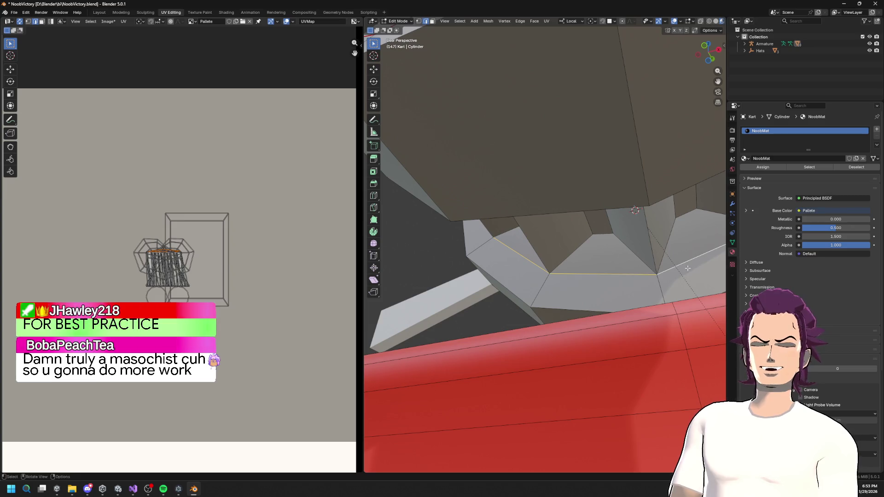
{"action": "right_click", "coordinate": [622, 280]}
{"action": "key", "text": "Escape"}
{"action": "scroll", "coordinate": [599, 281], "scroll_direction": "down", "scroll_amount": 4}
{"action": "mouse_move", "coordinate": [599, 281]}
{"action": "left_mouse_down"}
{"action": "mouse_move", "coordinate": [521, 282]}
{"action": "mouse_move", "coordinate": [482, 270]}
{"action": "left_mouse_up"}
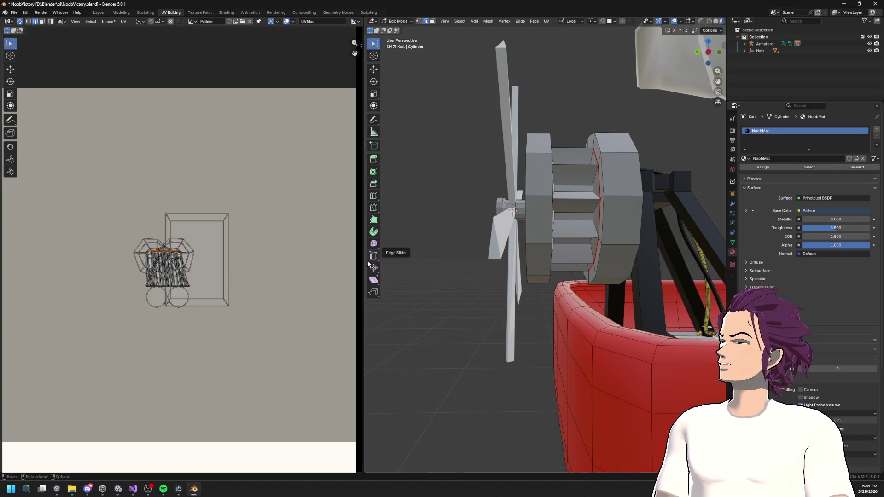
{"action": "mouse_move", "coordinate": [375, 265]}
{"action": "left_mouse_down"}
{"action": "mouse_move", "coordinate": [475, 205]}
{"action": "mouse_move", "coordinate": [582, 217]}
{"action": "mouse_move", "coordinate": [507, 198]}
{"action": "left_mouse_up"}
- Mark the selected hub edge loop near the axle as a seam
{"action": "scroll", "coordinate": [533, 210], "scroll_direction": "up", "scroll_amount": 5}
{"action": "scroll", "coordinate": [533, 210], "scroll_direction": "down", "scroll_amount": 5}
{"action": "scroll", "coordinate": [469, 191], "scroll_direction": "up", "scroll_amount": 4}
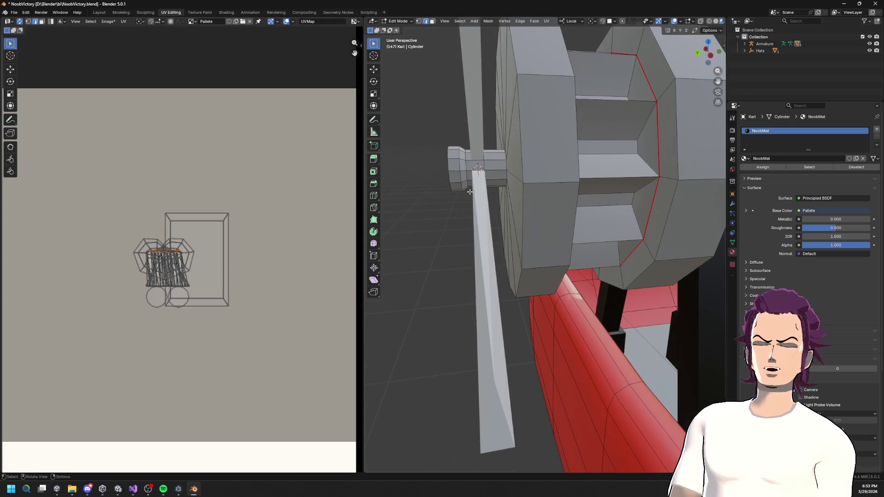
{"action": "scroll", "coordinate": [565, 206], "scroll_direction": "down", "scroll_amount": 5}
{"action": "scroll", "coordinate": [511, 201], "scroll_direction": "up", "scroll_amount": 5}
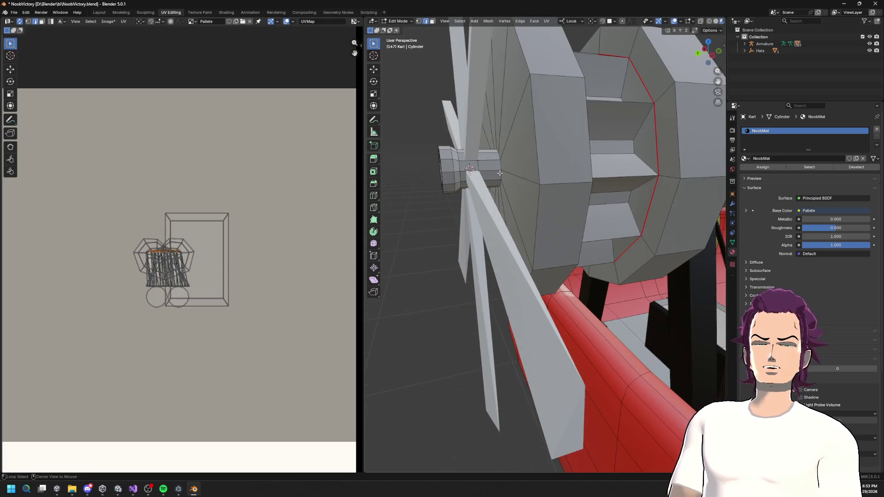
{"action": "key", "text": "u"}
{"action": "left_click", "coordinate": [509, 179]}
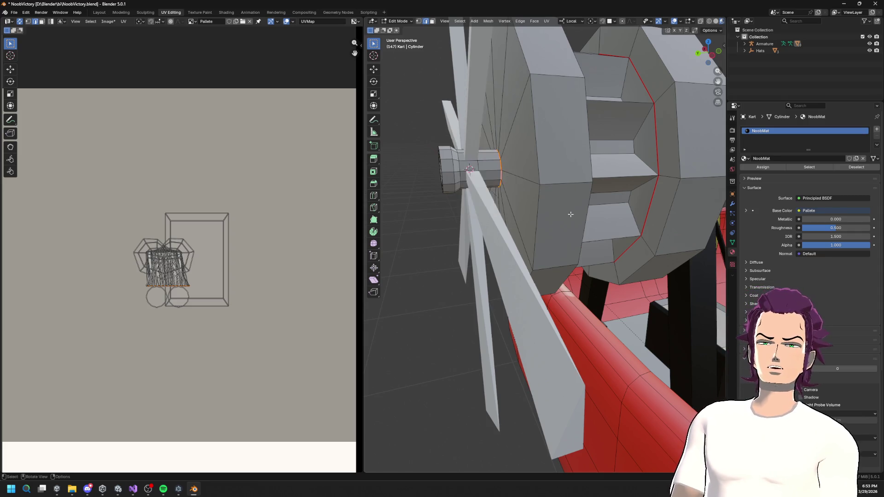
- Orbit and close in on the propeller hub to inspect the new seam
{"action": "left_click_drag", "start_coordinate": [509, 179], "coordinate": [488, 221]}
{"action": "scroll", "coordinate": [488, 221], "scroll_direction": "up", "scroll_amount": 5}
{"action": "scroll", "coordinate": [478, 268], "scroll_direction": "down", "scroll_amount": 5}
{"action": "mouse_move", "coordinate": [479, 267]}
{"action": "left_mouse_down"}
{"action": "mouse_move", "coordinate": [483, 249]}
{"action": "mouse_move", "coordinate": [474, 260]}
{"action": "mouse_move", "coordinate": [572, 233]}
{"action": "mouse_move", "coordinate": [527, 239]}
{"action": "left_mouse_up"}
{"action": "scroll", "coordinate": [495, 238], "scroll_direction": "up", "scroll_amount": 5}
{"action": "scroll", "coordinate": [495, 239], "scroll_direction": "down", "scroll_amount": 3}
{"action": "scroll", "coordinate": [470, 267], "scroll_direction": "down", "scroll_amount": 5}
{"action": "scroll", "coordinate": [516, 249], "scroll_direction": "up", "scroll_amount": 3}
{"action": "scroll", "coordinate": [516, 249], "scroll_direction": "up", "scroll_amount": 2}
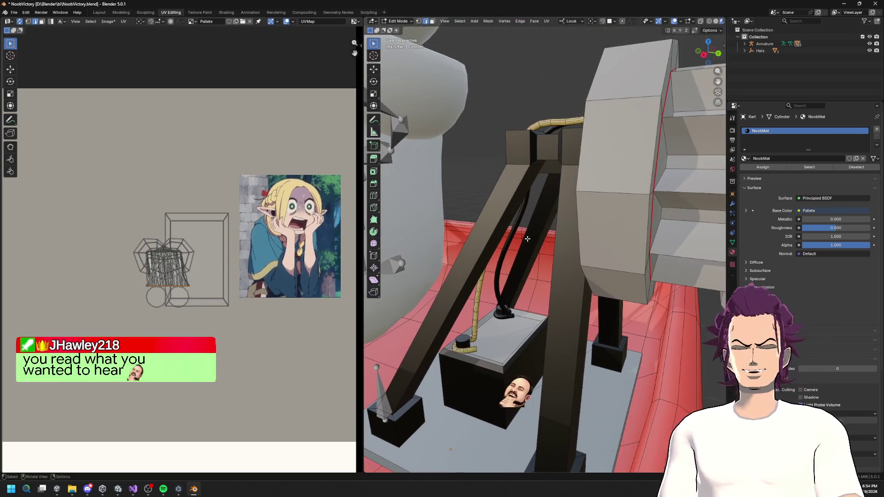
- Mark the battery box's top edges as a seam
{"action": "right_click", "coordinate": [489, 355]}
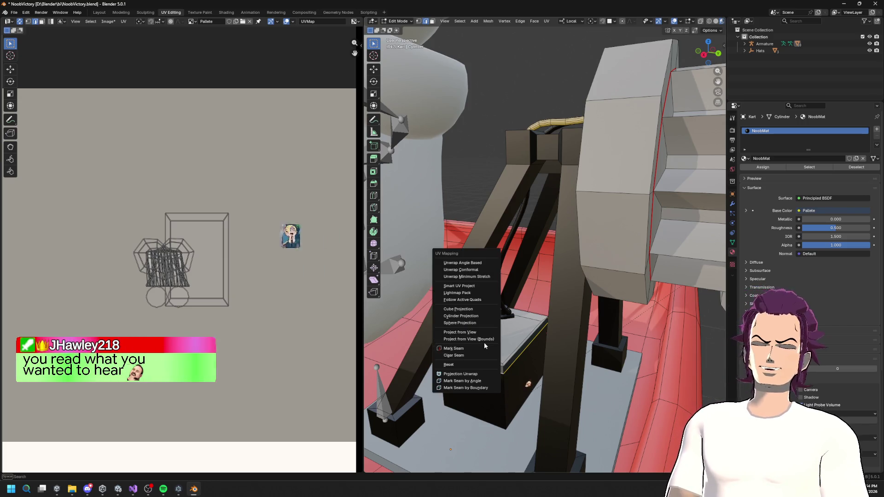
{"action": "left_click", "coordinate": [485, 342]}
{"action": "left_click_drag", "start_coordinate": [485, 341], "coordinate": [492, 368]}
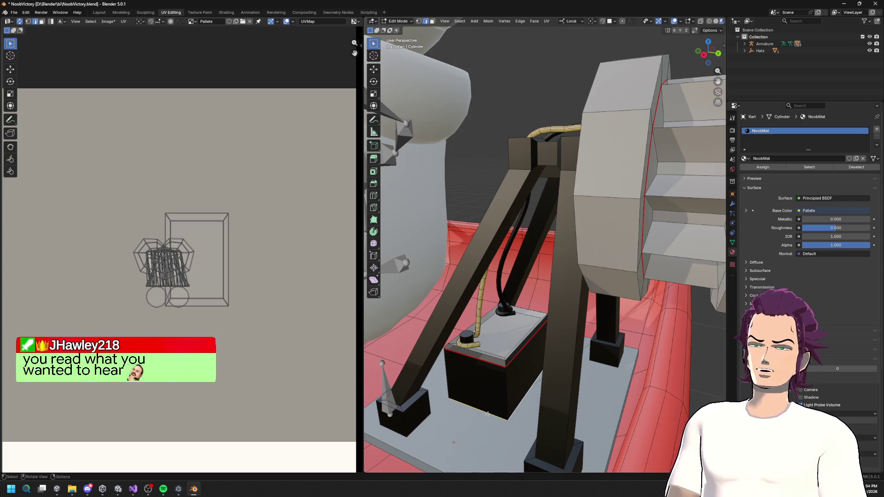
- View the kart from underneath and select the linked lower frame
{"action": "key", "text": "KP_Decimal"}
{"action": "key", "text": "grave"}
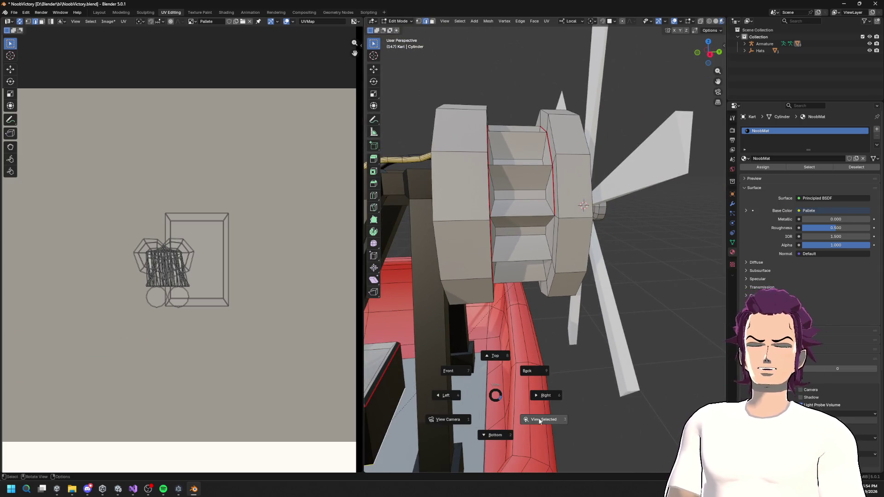
{"action": "left_click", "coordinate": [542, 422]}
{"action": "mouse_move", "coordinate": [530, 395]}
{"action": "left_mouse_down"}
{"action": "mouse_move", "coordinate": [525, 351]}
{"action": "mouse_move", "coordinate": [554, 307]}
{"action": "mouse_move", "coordinate": [614, 335]}
{"action": "mouse_move", "coordinate": [543, 311]}
{"action": "mouse_move", "coordinate": [529, 322]}
{"action": "mouse_move", "coordinate": [543, 332]}
{"action": "mouse_move", "coordinate": [547, 288]}
{"action": "left_mouse_up"}
{"action": "key", "text": "l"}
{"action": "scroll", "coordinate": [547, 288], "scroll_direction": "up", "scroll_amount": 10}
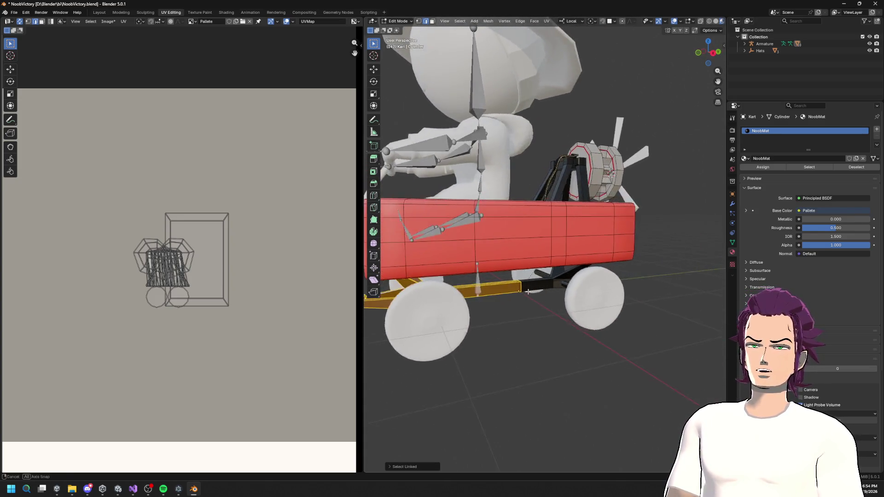
- Move the lower frame's UVs onto the slate-blue palette swatch
{"action": "left_click_drag", "start_coordinate": [494, 350], "coordinate": [449, 334]}
{"action": "scroll", "coordinate": [437, 330], "scroll_direction": "down", "scroll_amount": 8}
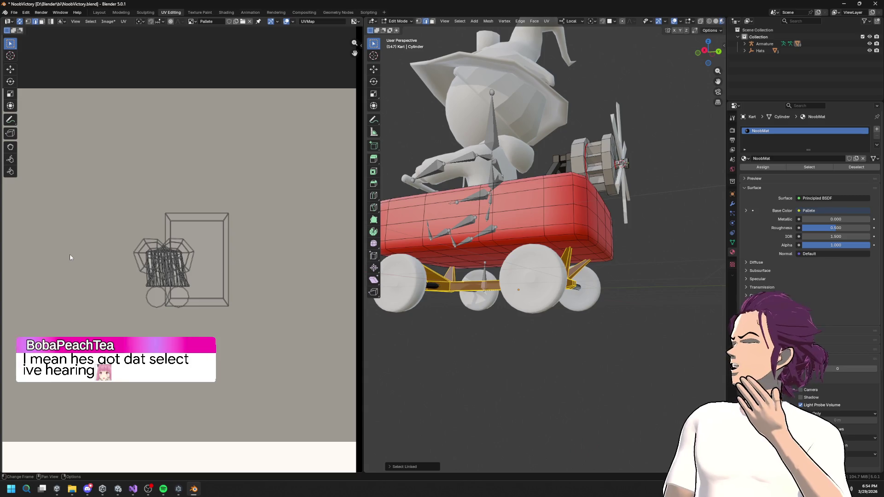
{"action": "scroll", "coordinate": [230, 239], "scroll_direction": "down", "scroll_amount": 12}
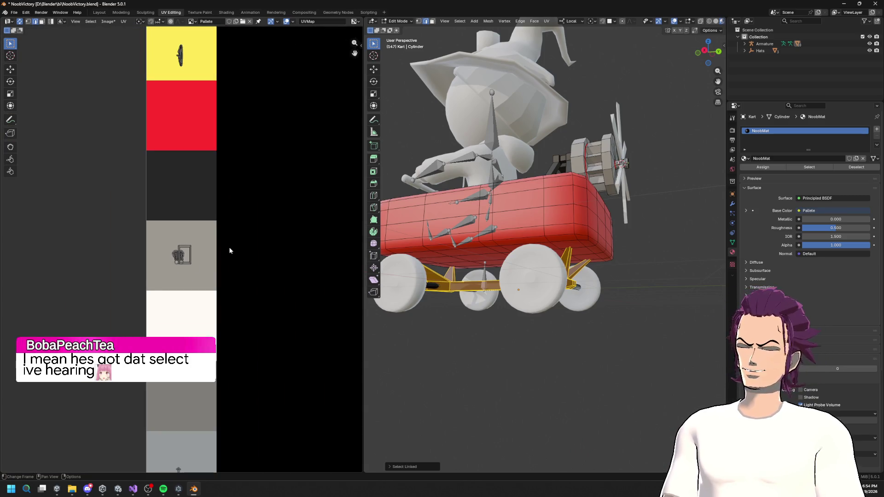
{"action": "scroll", "coordinate": [295, 246], "scroll_direction": "up", "scroll_amount": 4}
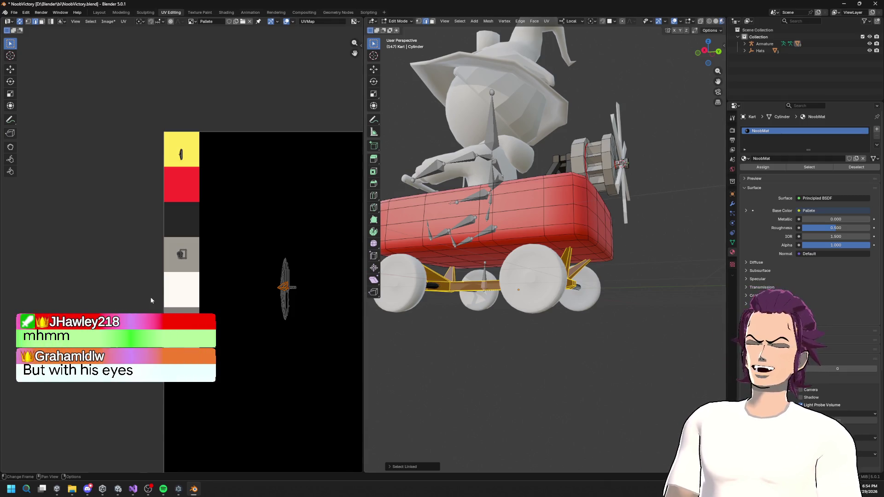
{"action": "scroll", "coordinate": [258, 272], "scroll_direction": "right", "scroll_amount": 5}
{"action": "scroll", "coordinate": [247, 231], "scroll_direction": "right", "scroll_amount": 4}
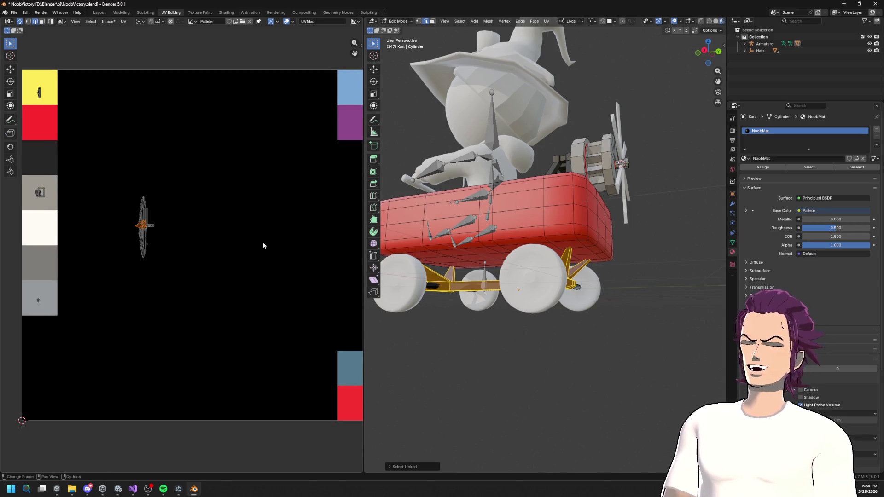
{"action": "scroll", "coordinate": [230, 235], "scroll_direction": "down", "scroll_amount": 2}
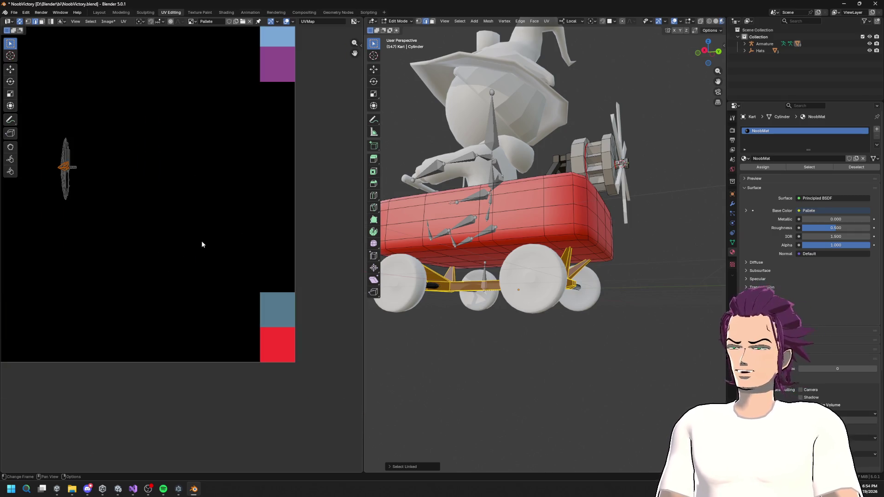
{"action": "key", "text": "g"}
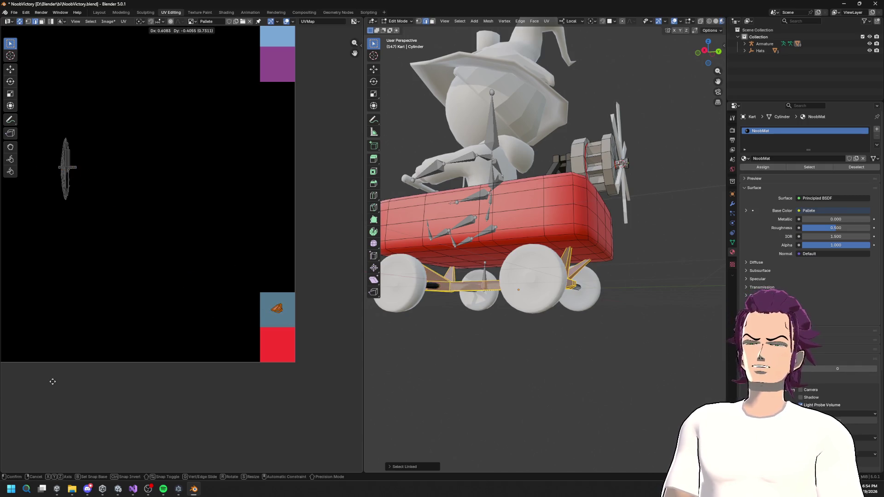
{"action": "left_click", "coordinate": [52, 382]}
- Select the linked upper axle cylinder and move its UVs onto the same slate-blue swatch
{"action": "key", "text": "KP_1"}
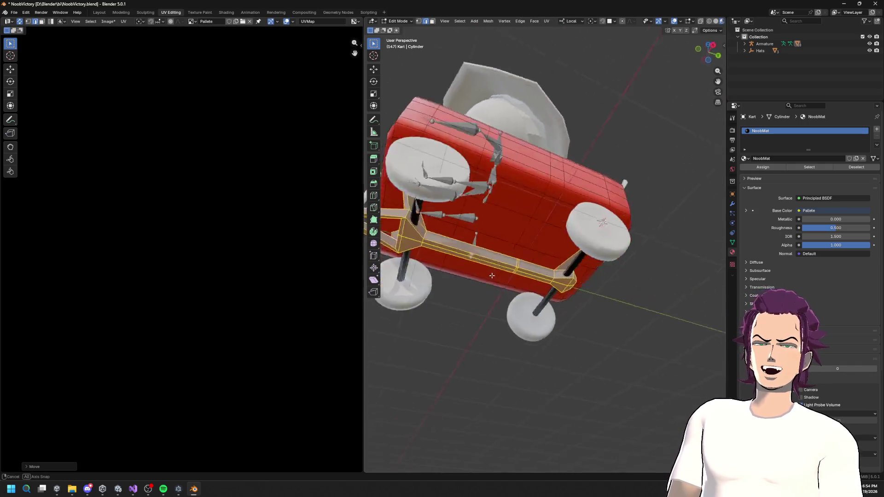
{"action": "key", "text": "KP_Decimal"}
{"action": "scroll", "coordinate": [542, 284], "scroll_direction": "down", "scroll_amount": 3}
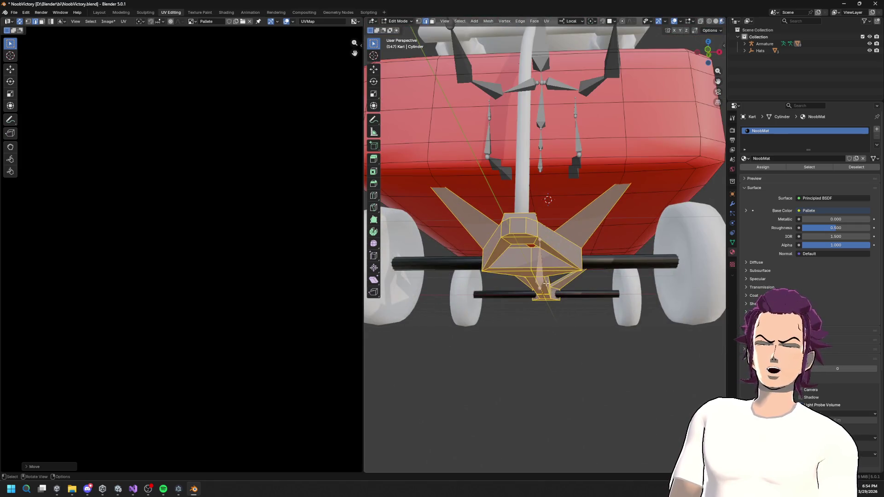
{"action": "left_click", "coordinate": [605, 256]}
{"action": "key", "text": "ctrl+l"}
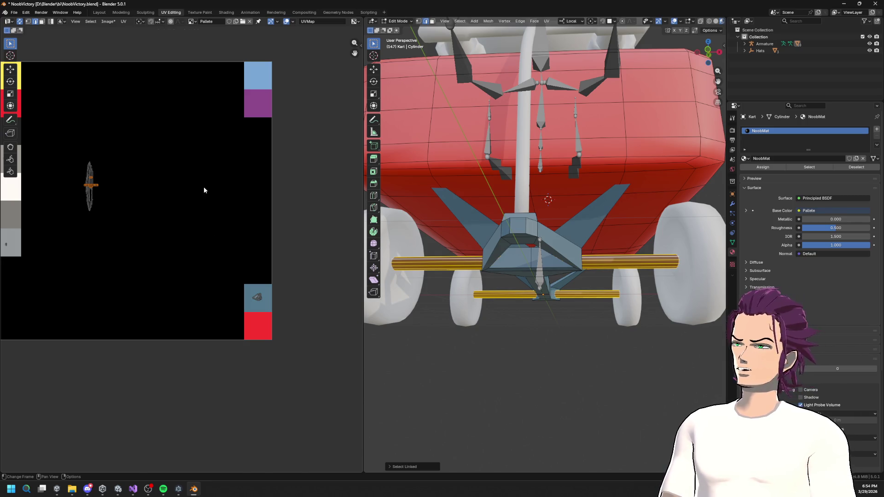
{"action": "key", "text": "g"}
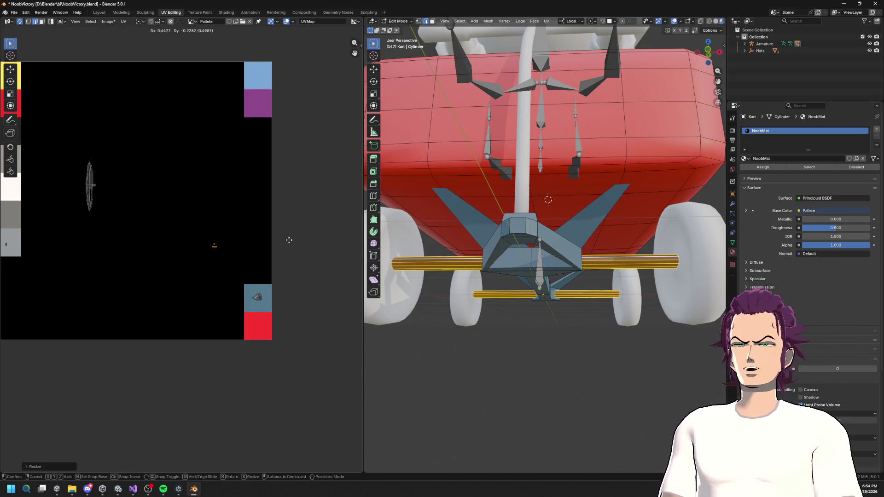
{"action": "left_click", "coordinate": [322, 286]}
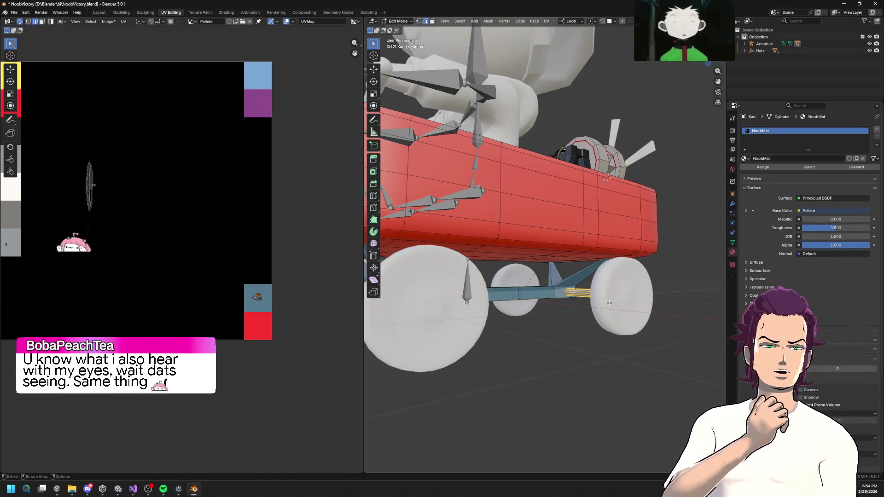
- Orbit down into the kart and open the edge context menu on the generator wheel
{"action": "mouse_move", "coordinate": [609, 302]}
{"action": "left_mouse_down"}
{"action": "mouse_move", "coordinate": [554, 271]}
{"action": "mouse_move", "coordinate": [602, 202]}
{"action": "mouse_move", "coordinate": [537, 210]}
{"action": "mouse_move", "coordinate": [540, 255]}
{"action": "left_mouse_up"}
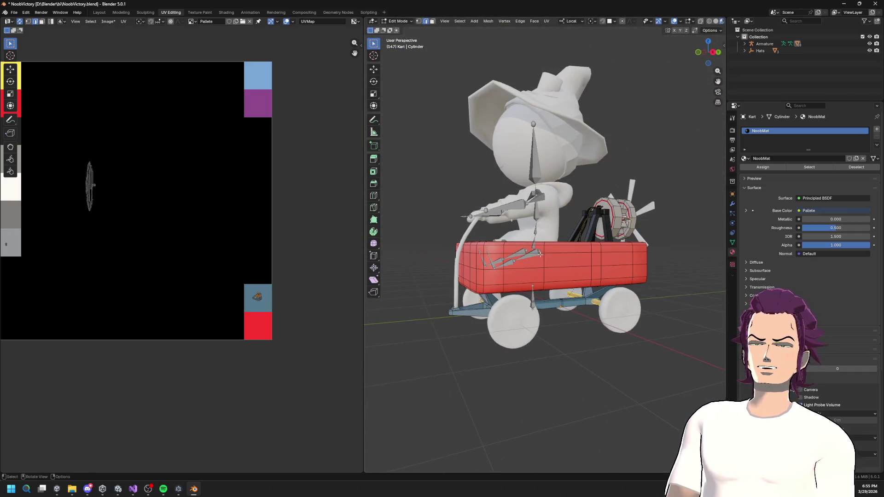
{"action": "mouse_move", "coordinate": [586, 271]}
{"action": "left_mouse_down"}
{"action": "mouse_move", "coordinate": [583, 282]}
{"action": "mouse_move", "coordinate": [561, 230]}
{"action": "mouse_move", "coordinate": [524, 202]}
{"action": "left_mouse_up"}
{"action": "scroll", "coordinate": [598, 259], "scroll_direction": "up", "scroll_amount": 6}
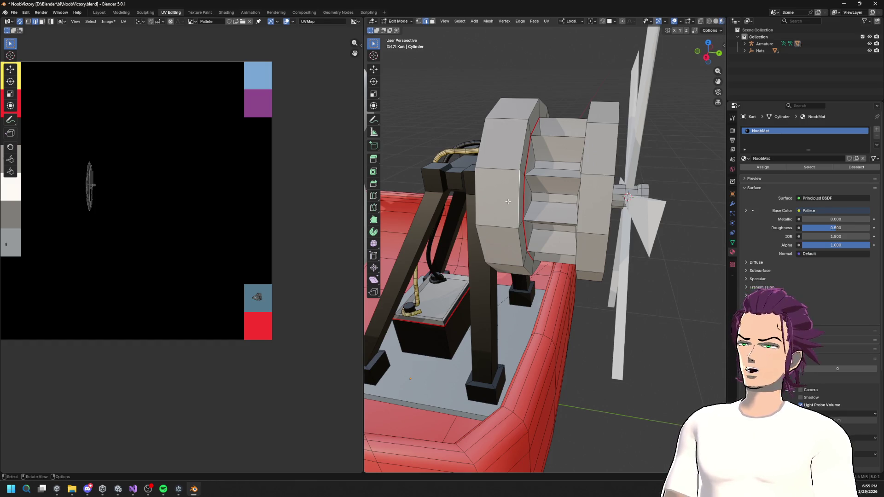
{"action": "right_click", "coordinate": [510, 194]}
{"action": "mouse_move", "coordinate": [510, 186]}
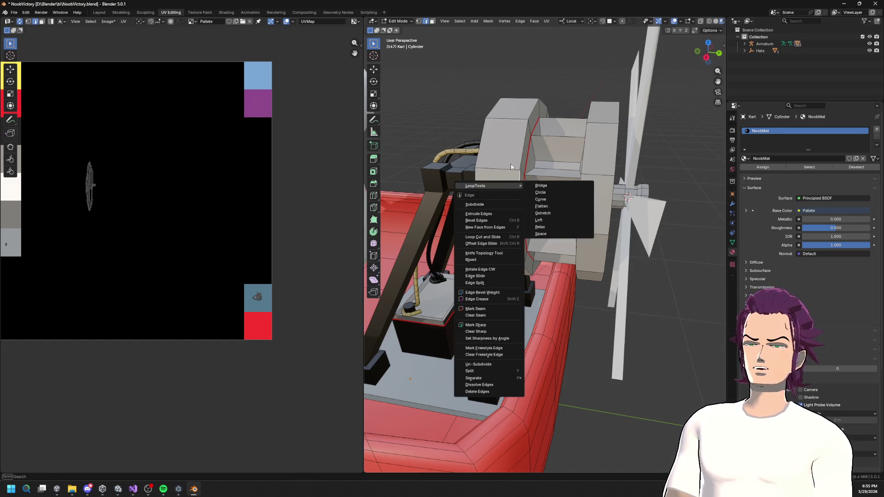
- Clear the wheel's selection and open the Edge menu with Ctrl+E
{"action": "mouse_move", "coordinate": [511, 171]}
{"action": "left_mouse_down"}
{"action": "mouse_move", "coordinate": [529, 182]}
{"action": "mouse_move", "coordinate": [517, 183]}
{"action": "mouse_move", "coordinate": [517, 166]}
{"action": "left_mouse_up"}
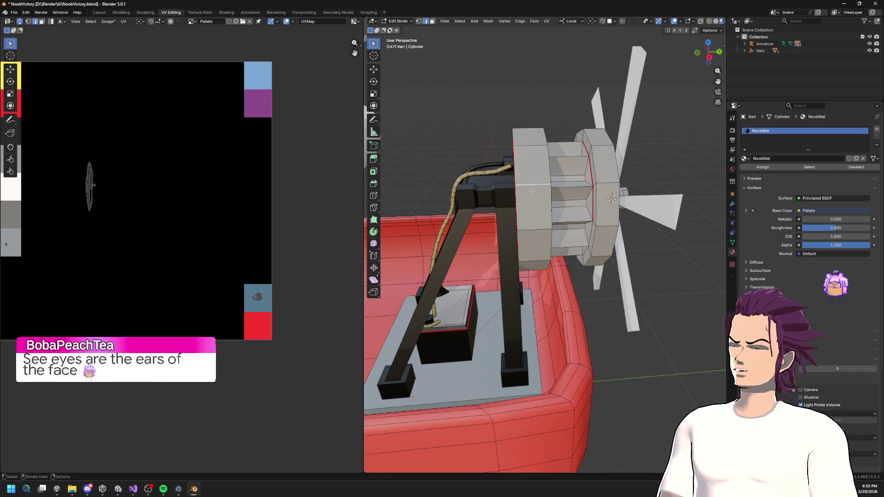
{"action": "key", "text": "a"}
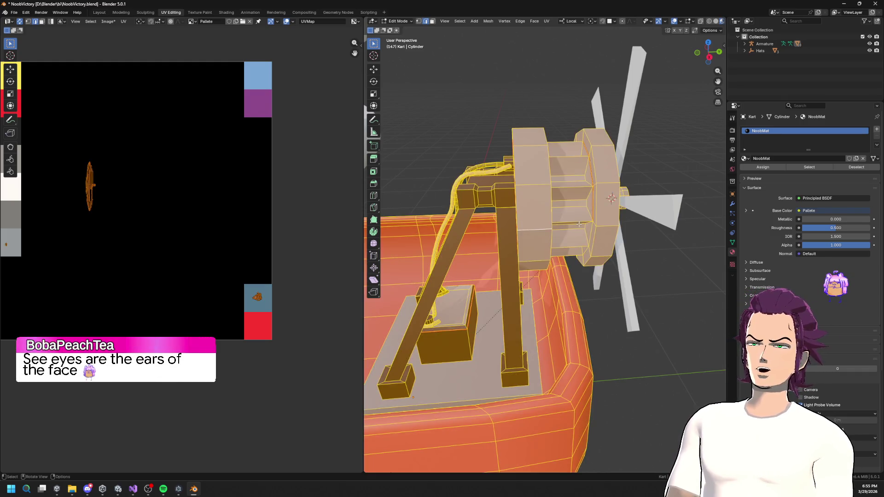
{"action": "key", "text": "alt+a"}
{"action": "left_click_drag", "start_coordinate": [531, 223], "coordinate": [621, 179]}
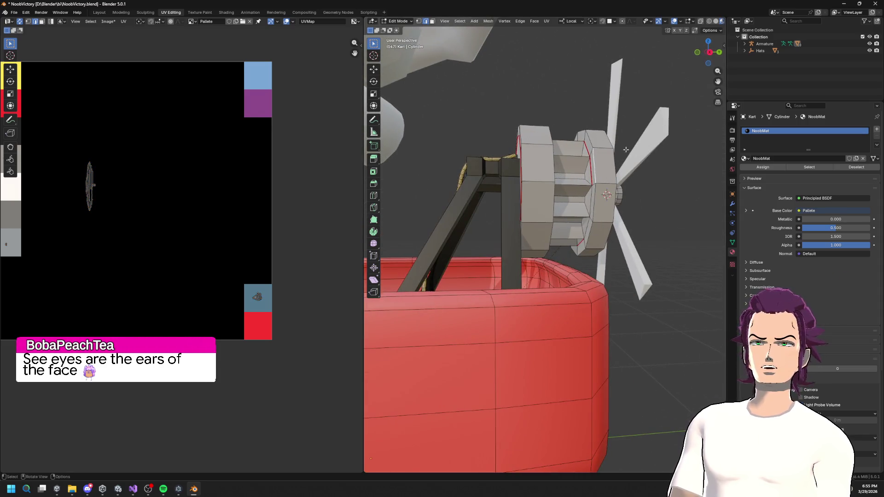
{"action": "left_click_drag", "start_coordinate": [626, 149], "coordinate": [542, 177]}
{"action": "key", "text": "ctrl+e"}
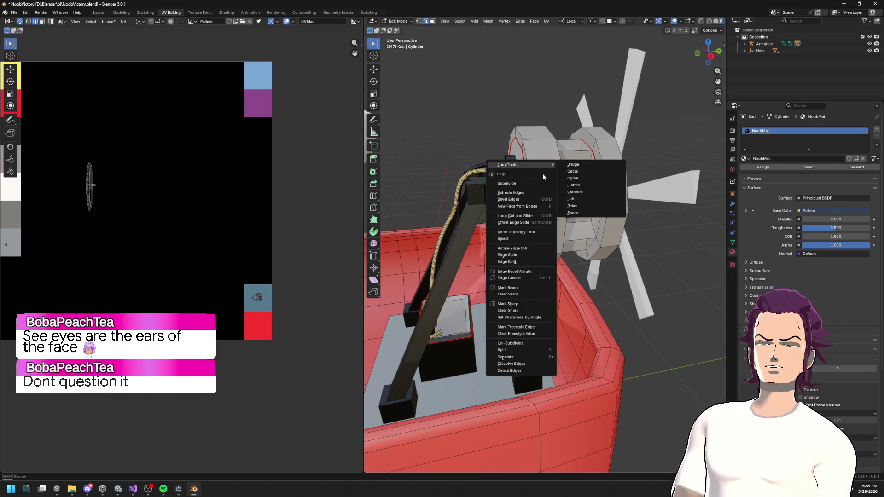
- Cancel the edge operation and select the wheel's top faces in face select mode
{"action": "key", "text": "Escape"}
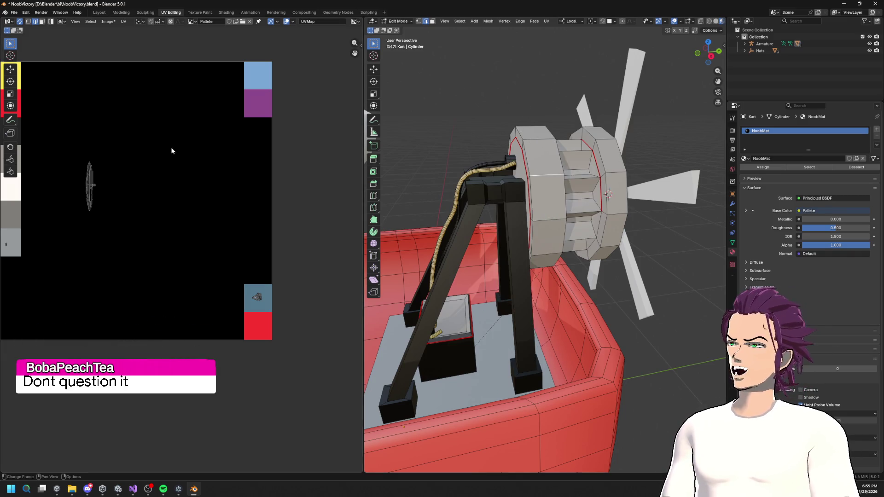
{"action": "key", "text": "u"}
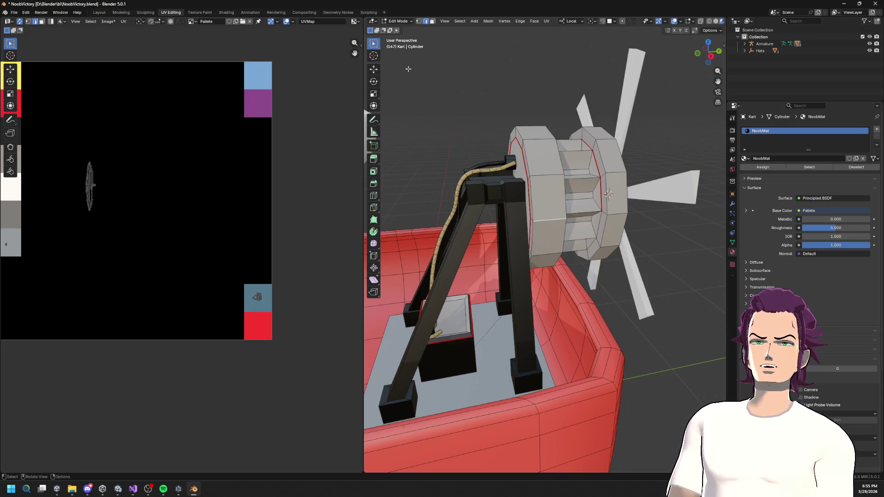
{"action": "key", "text": "3"}
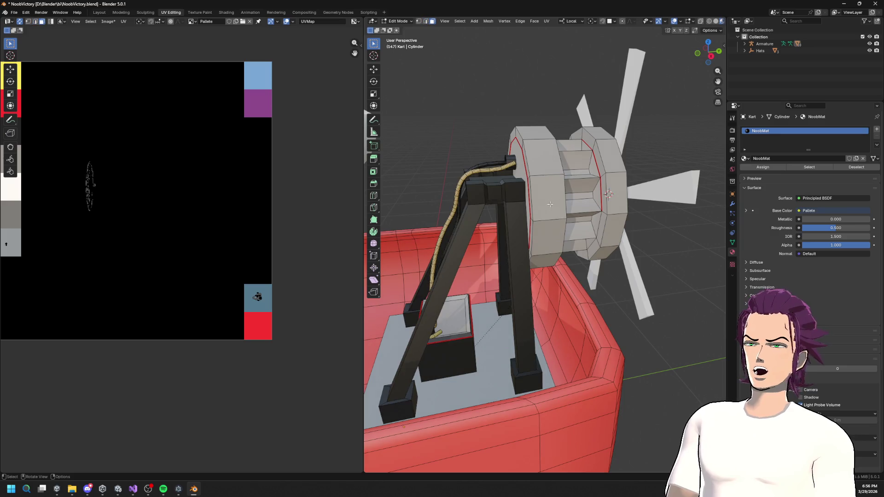
{"action": "left_click", "coordinate": [550, 204]}
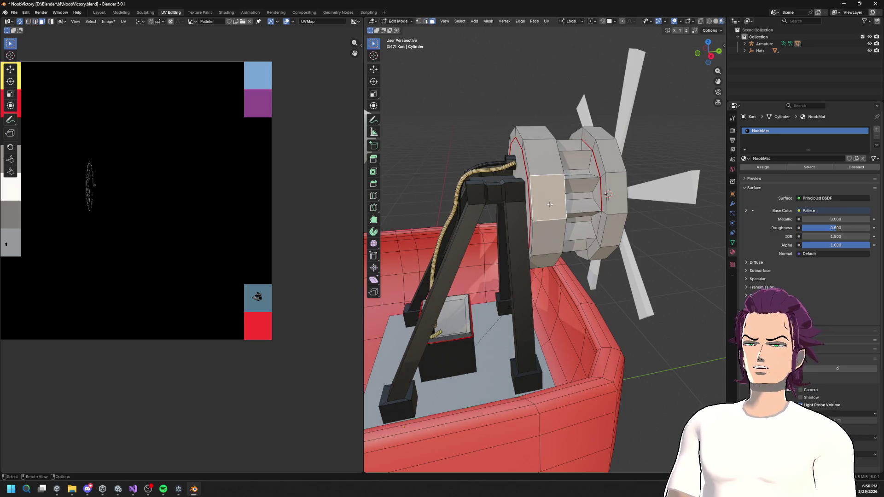
{"action": "left_click", "coordinate": [545, 158]}
{"action": "left_click", "coordinate": [528, 131]}
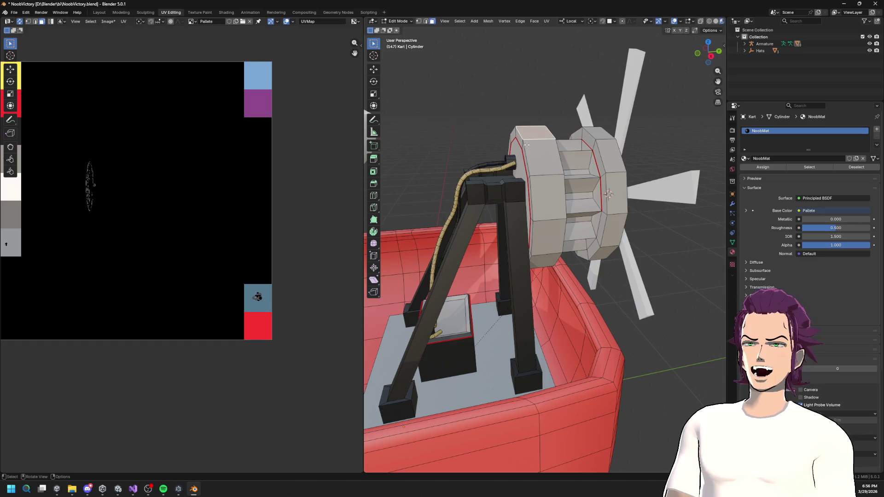
{"action": "right_click", "coordinate": [533, 161]}
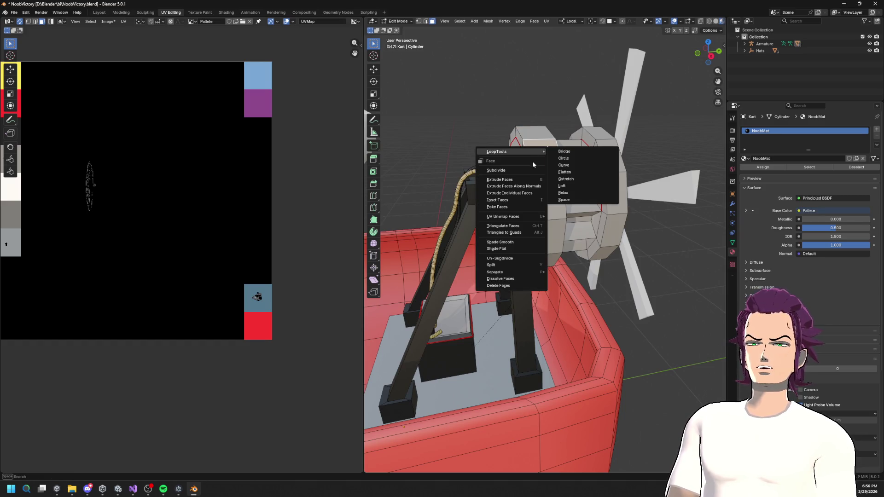
{"action": "mouse_move", "coordinate": [515, 215]}
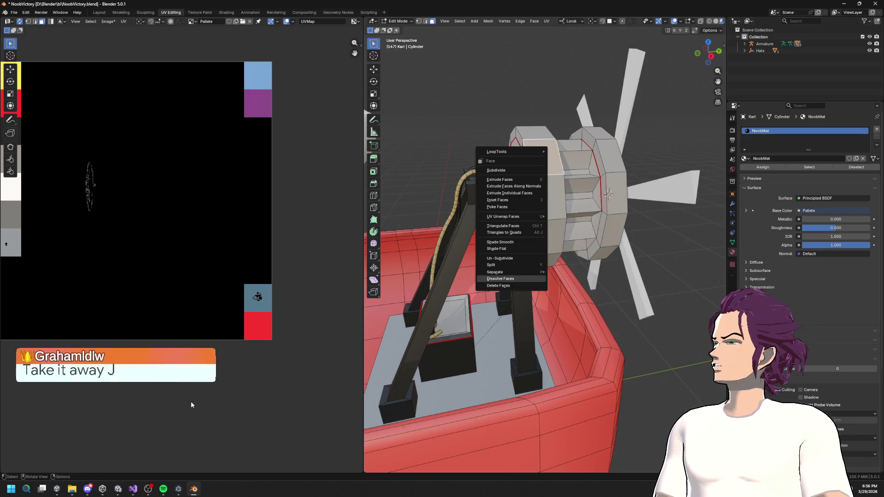
{"action": "key", "text": "Escape"}
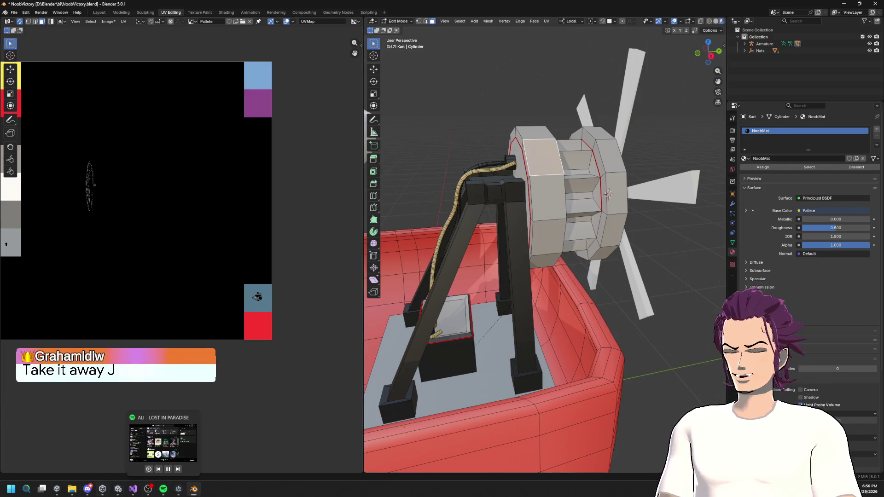
- Clear and close the accidentally opened system search
{"action": "key", "text": "super"}
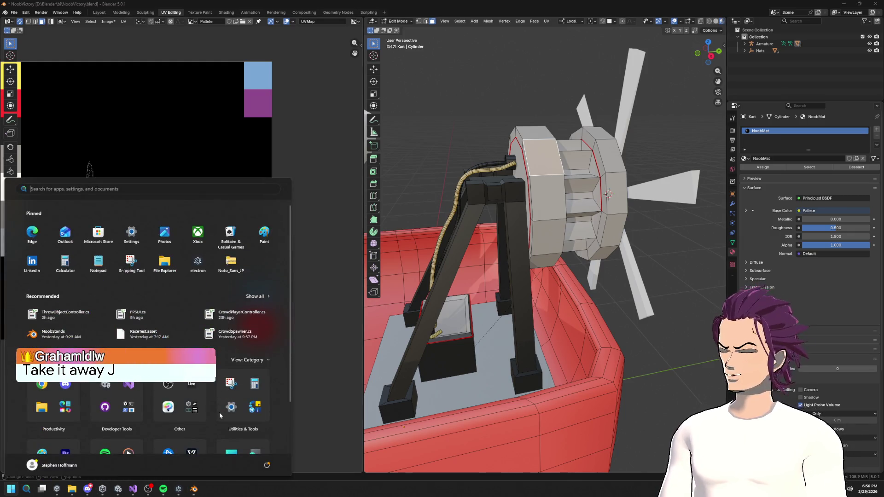
{"action": "type", "text": "b"}
{"action": "key", "text": "BackSpace"}
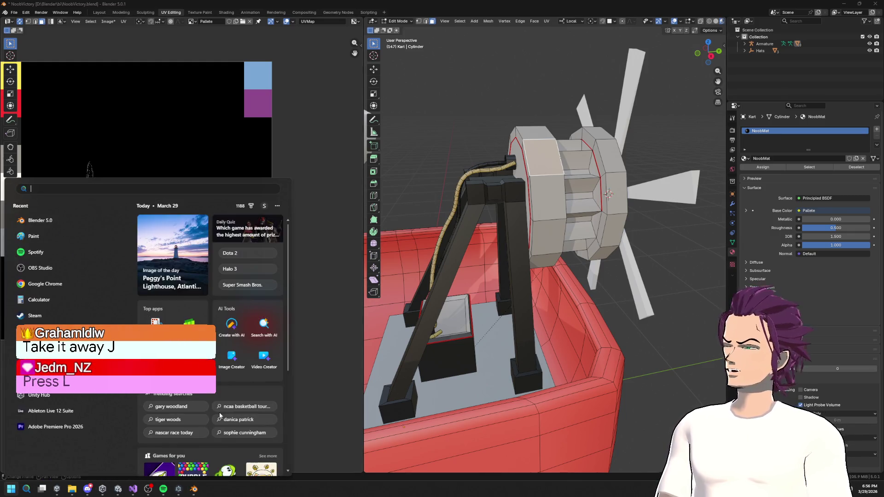
{"action": "type", "text": "ca"}
{"action": "key", "text": "BackSpace"}
{"action": "key", "text": "BackSpace"}
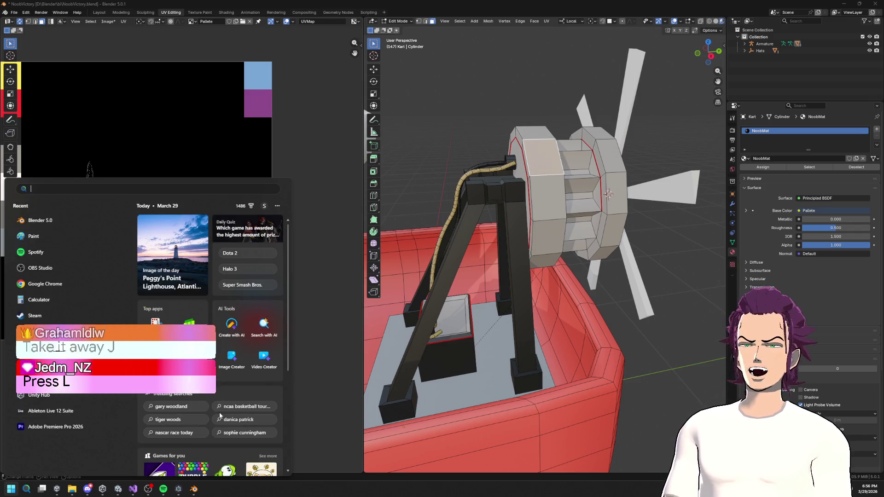
- Select the linked hub ring from one of its faces and orbit in on the kart and propeller
{"action": "left_click", "coordinate": [546, 211]}
{"action": "key", "text": "l"}
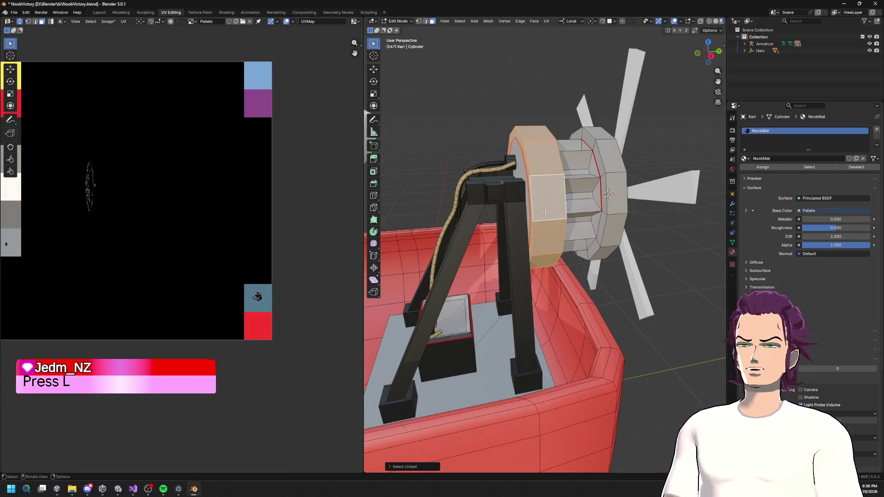
{"action": "mouse_move", "coordinate": [546, 212]}
{"action": "left_mouse_down"}
{"action": "mouse_move", "coordinate": [602, 223]}
{"action": "mouse_move", "coordinate": [492, 258]}
{"action": "left_mouse_up"}
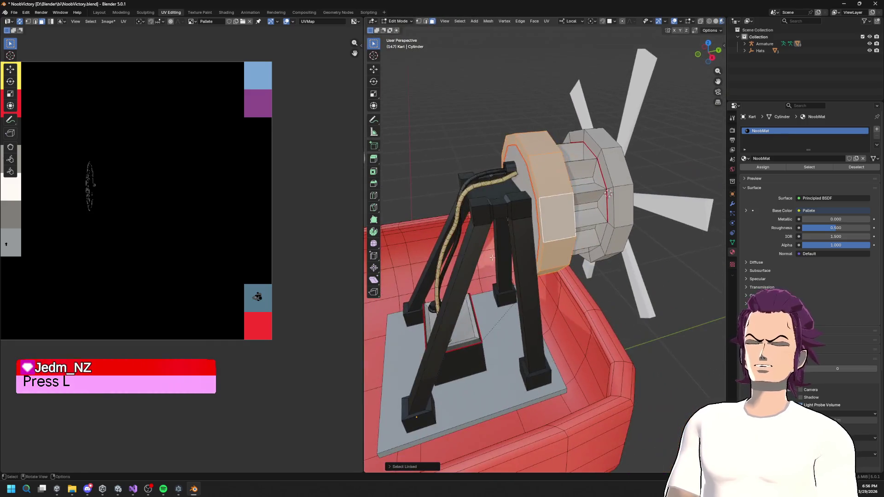
{"action": "left_click", "coordinate": [389, 467]}
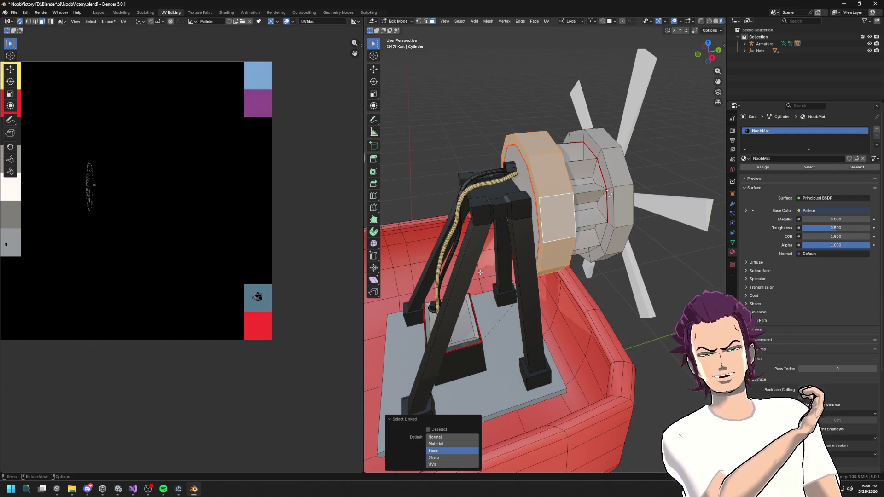
{"action": "left_click_drag", "start_coordinate": [498, 285], "coordinate": [461, 278]}
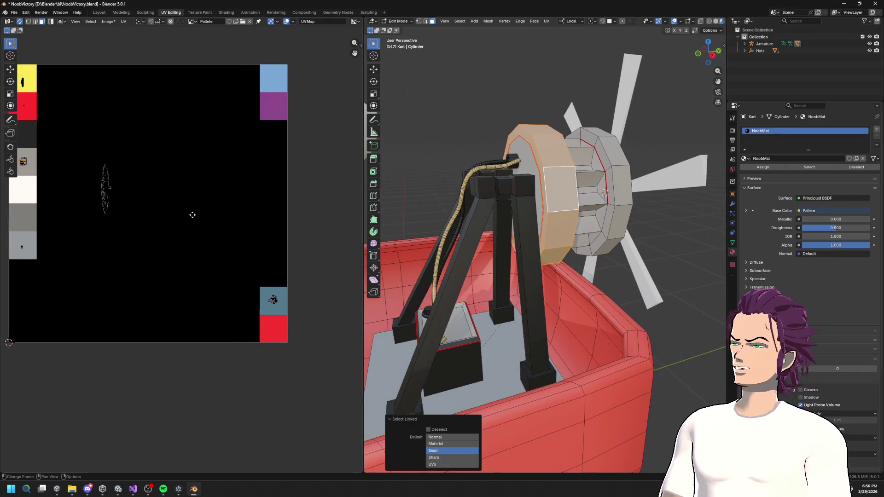
- Select the connected hub ring with Ctrl+L, then shrink and move its UV island
{"action": "key", "text": "a"}
{"action": "left_click", "coordinate": [570, 195]}
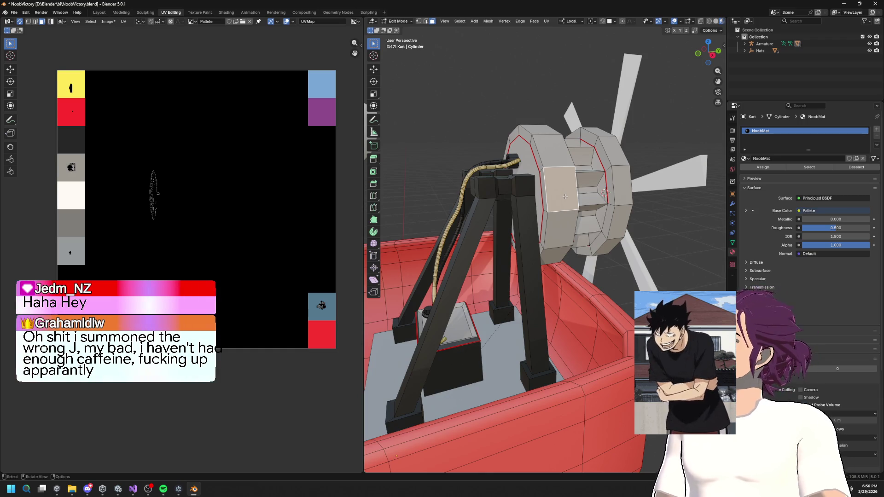
{"action": "key", "text": "ctrl+l"}
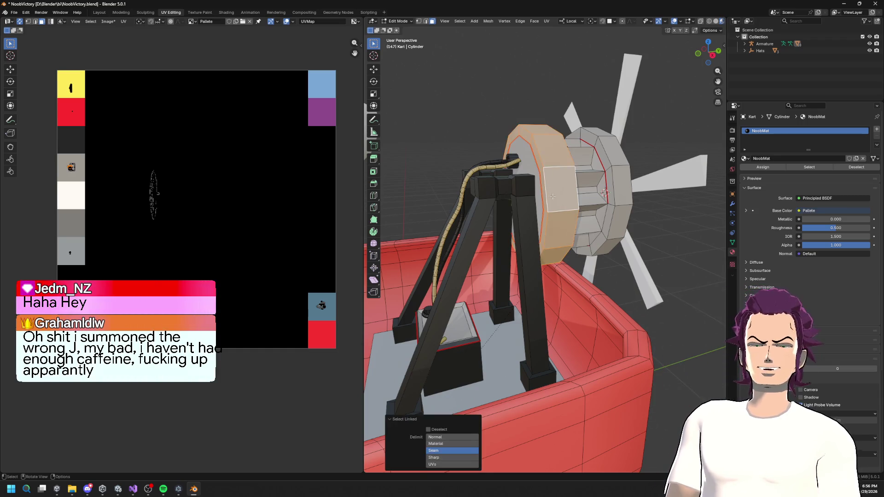
{"action": "key", "text": "s"}
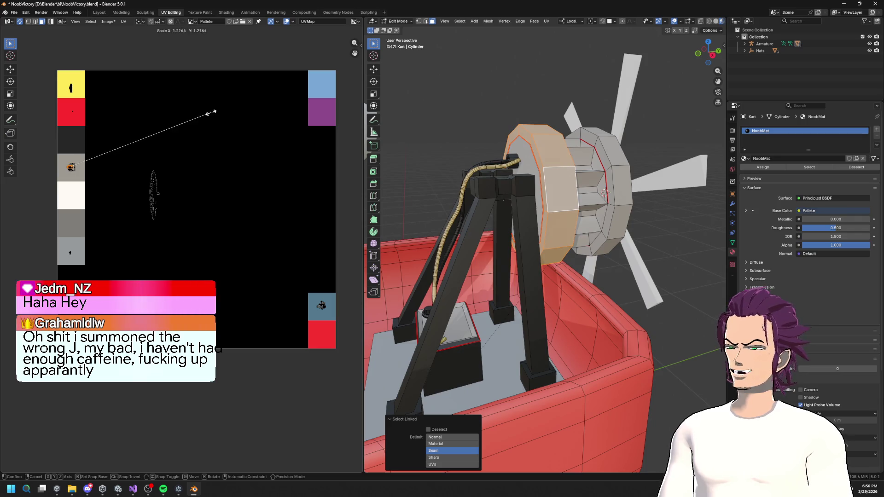
{"action": "left_click", "coordinate": [120, 135]}
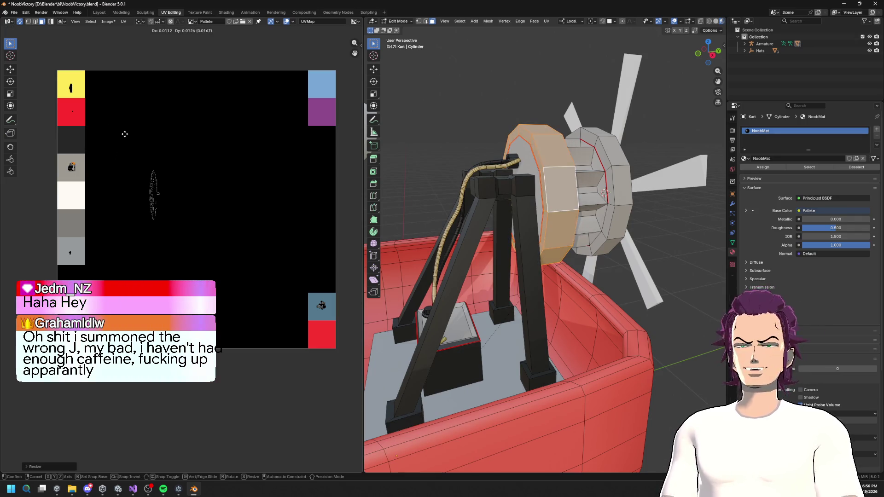
{"action": "key", "text": "g"}
{"action": "left_click", "coordinate": [121, 133]}
- Unwrap the ring faces, shrink the island, and drop it onto the dark swatch
{"action": "key", "text": "u"}
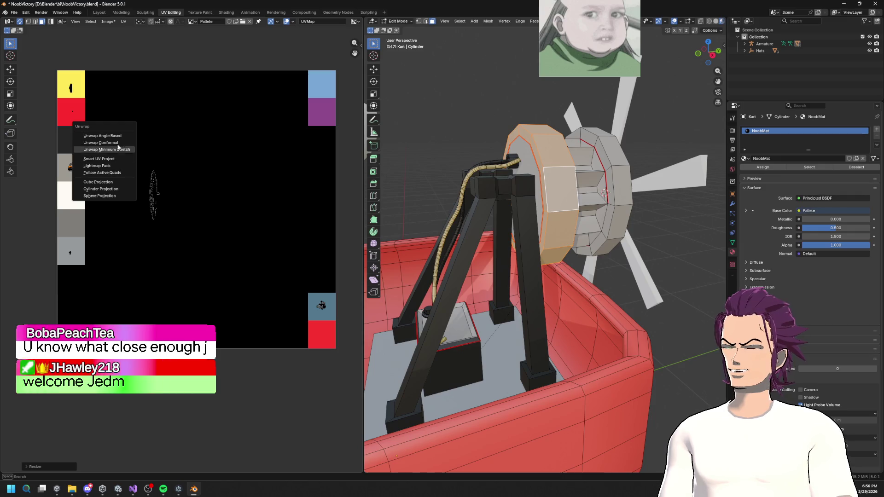
{"action": "left_click", "coordinate": [115, 150]}
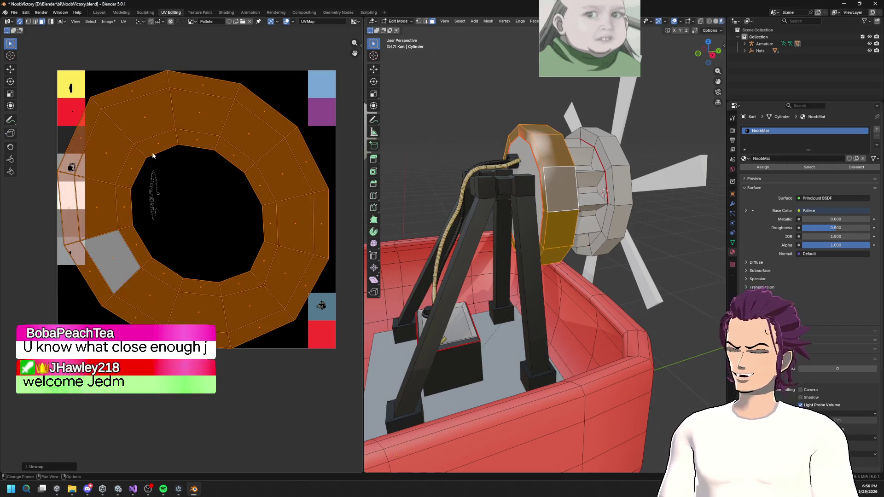
{"action": "key", "text": "s"}
{"action": "left_click", "coordinate": [194, 209]}
{"action": "key", "text": "g"}
{"action": "left_click", "coordinate": [120, 150]}
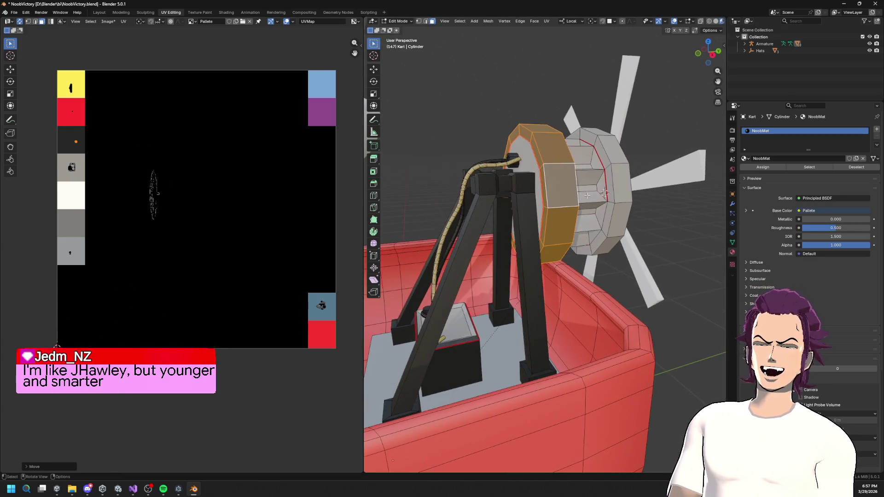
- Switch to edge select mode and pick one edge of the hub
{"action": "key", "text": "2"}
{"action": "left_click", "coordinate": [590, 240]}
{"action": "scroll", "coordinate": [596, 254], "scroll_direction": "up", "scroll_amount": 5}
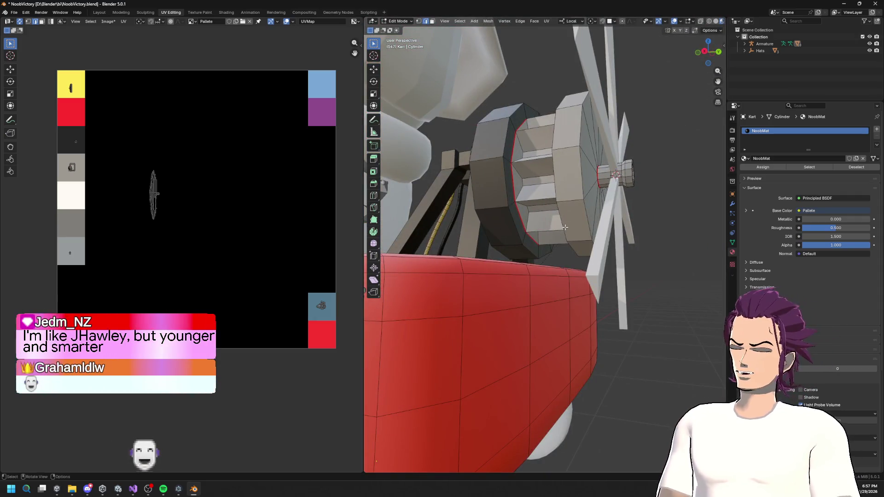
- Orbit down over the kart's wheel hub and select its whole connected mesh with Ctrl+L
{"action": "right_click", "coordinate": [565, 227]}
{"action": "key", "text": "Escape"}
{"action": "mouse_move", "coordinate": [565, 227]}
{"action": "left_mouse_down"}
{"action": "mouse_move", "coordinate": [576, 242]}
{"action": "mouse_move", "coordinate": [600, 234]}
{"action": "left_mouse_up"}
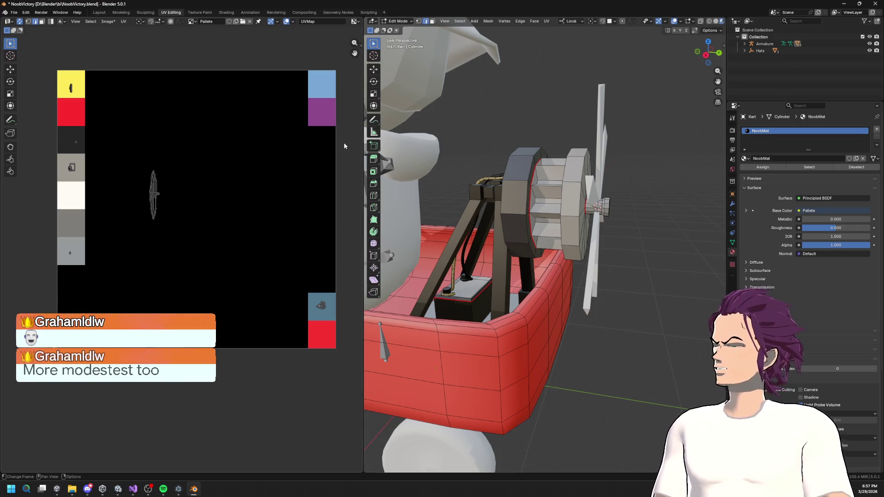
{"action": "mouse_move", "coordinate": [511, 157]}
{"action": "left_mouse_down"}
{"action": "mouse_move", "coordinate": [568, 160]}
{"action": "mouse_move", "coordinate": [593, 200]}
{"action": "left_mouse_up"}
{"action": "scroll", "coordinate": [593, 201], "scroll_direction": "up", "scroll_amount": 5}
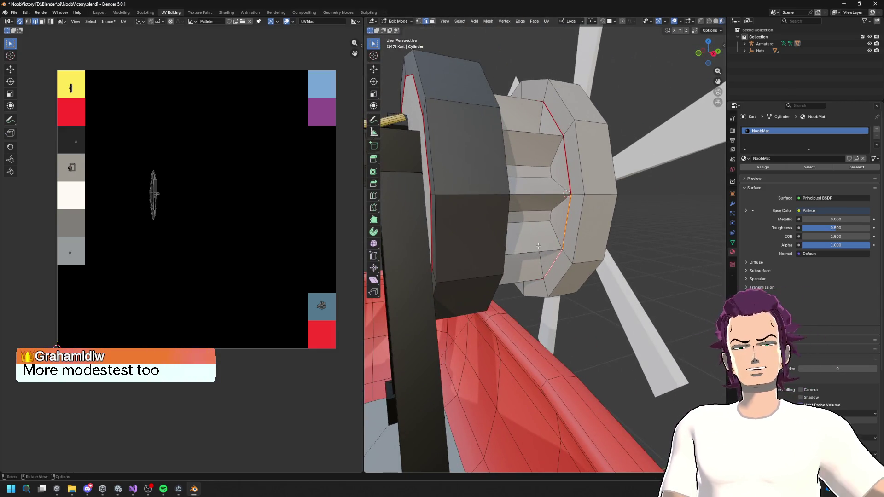
{"action": "scroll", "coordinate": [544, 249], "scroll_direction": "down", "scroll_amount": 5}
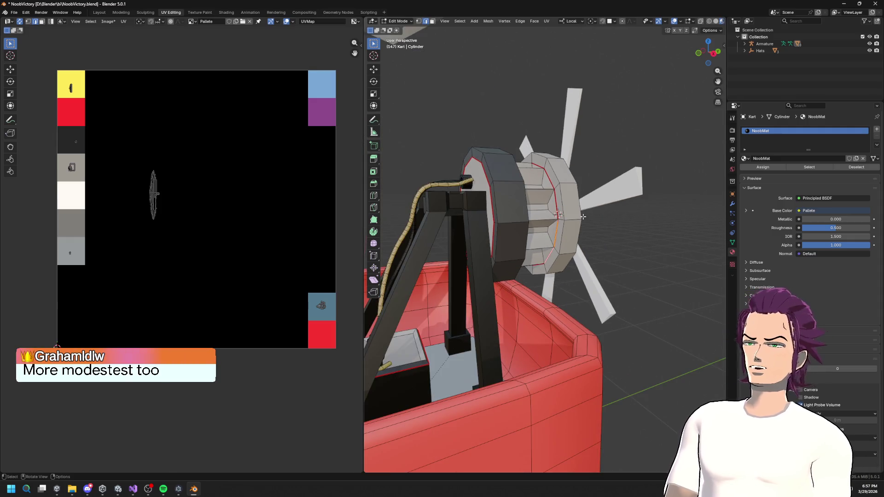
{"action": "mouse_move", "coordinate": [544, 249]}
{"action": "left_mouse_down"}
{"action": "mouse_move", "coordinate": [475, 206]}
{"action": "mouse_move", "coordinate": [525, 226]}
{"action": "mouse_move", "coordinate": [649, 237]}
{"action": "mouse_move", "coordinate": [548, 197]}
{"action": "mouse_move", "coordinate": [628, 242]}
{"action": "mouse_move", "coordinate": [599, 267]}
{"action": "mouse_move", "coordinate": [499, 158]}
{"action": "mouse_move", "coordinate": [598, 178]}
{"action": "left_mouse_up"}
{"action": "key", "text": "ctrl+l"}
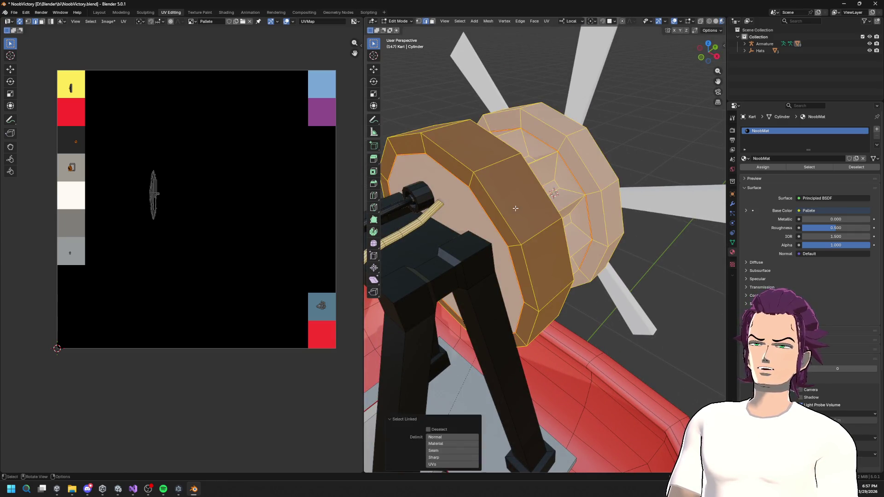
- Select the hub's outer ring of faces and unwrap it
{"action": "left_click", "coordinate": [606, 199], "text": "alt"}
{"action": "left_click_drag", "start_coordinate": [606, 199], "coordinate": [530, 207]}
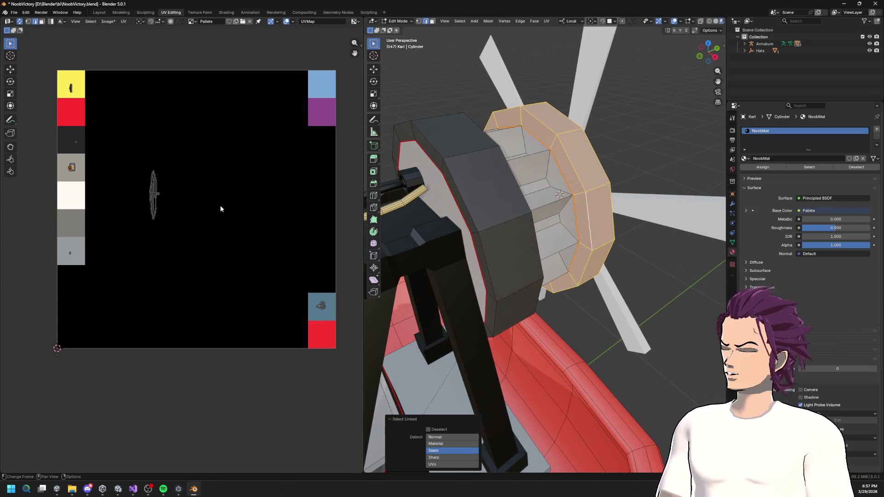
{"action": "key", "text": "u"}
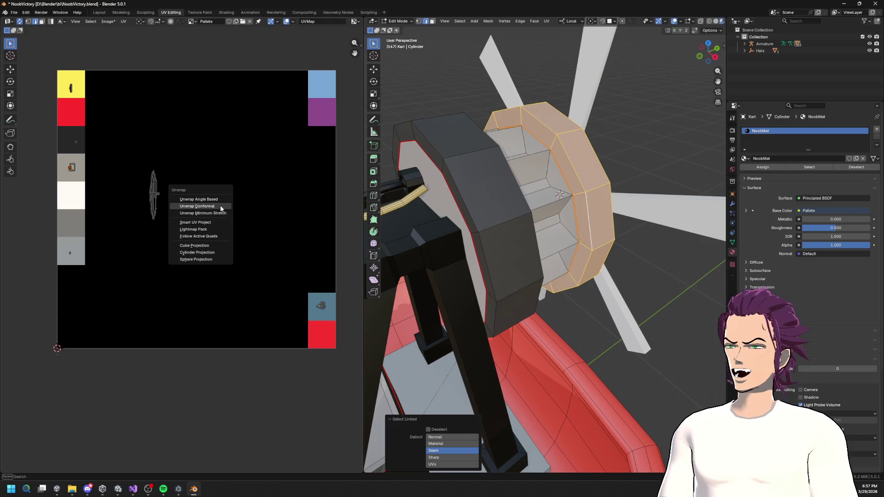
{"action": "left_click", "coordinate": [220, 208]}
{"action": "key", "text": "s"}
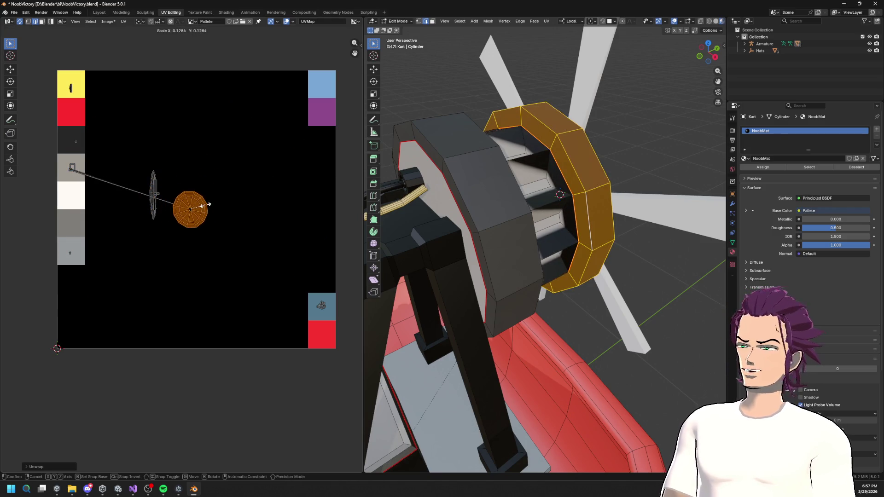
{"action": "key", "text": "Escape"}
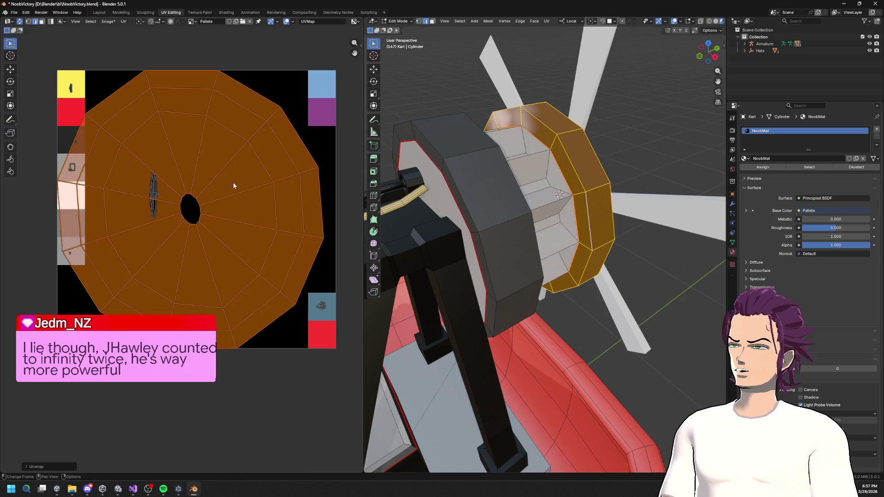
{"action": "key", "text": "s"}
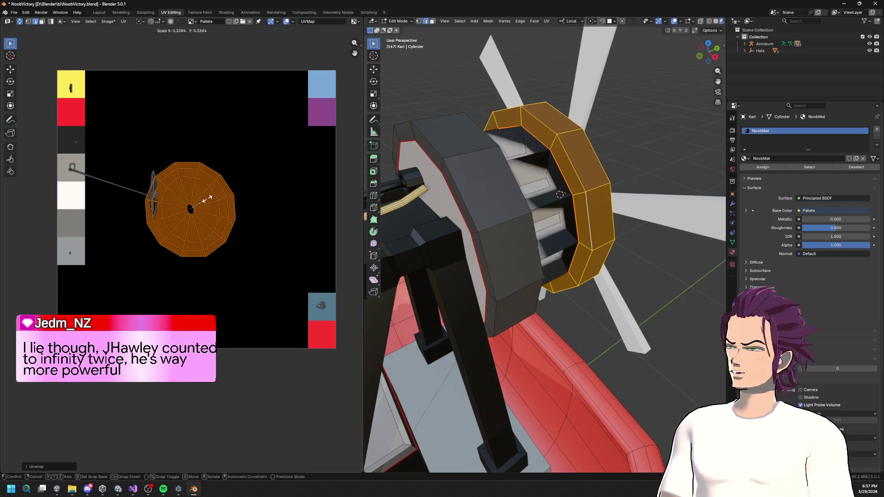
{"action": "key", "text": "Escape"}
- Reselect the outer ring, scale its UV island to about 0.4, and place it on the palette swatch
{"action": "key", "text": "alt+a"}
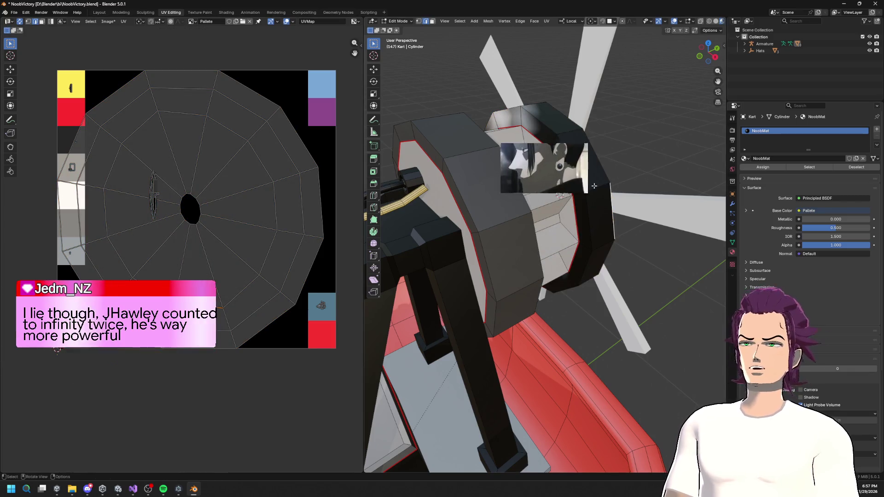
{"action": "key", "text": "l"}
{"action": "key", "text": "s"}
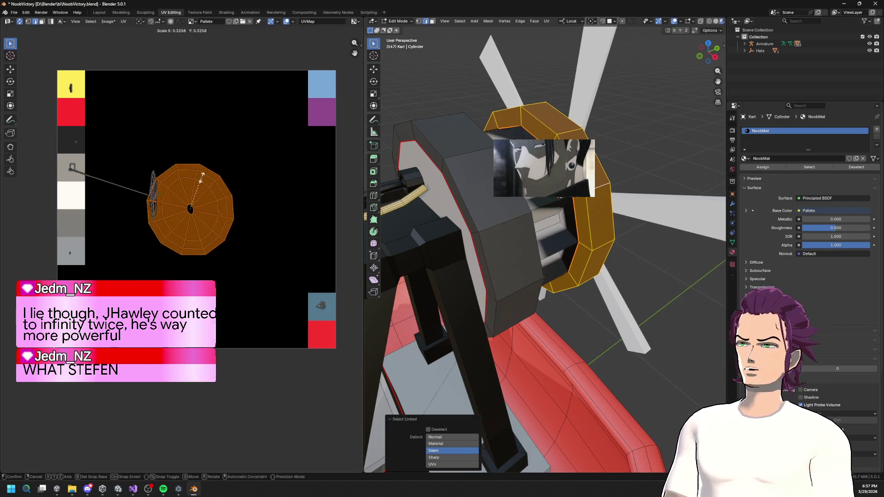
{"action": "left_click", "coordinate": [189, 193]}
{"action": "key", "text": "g"}
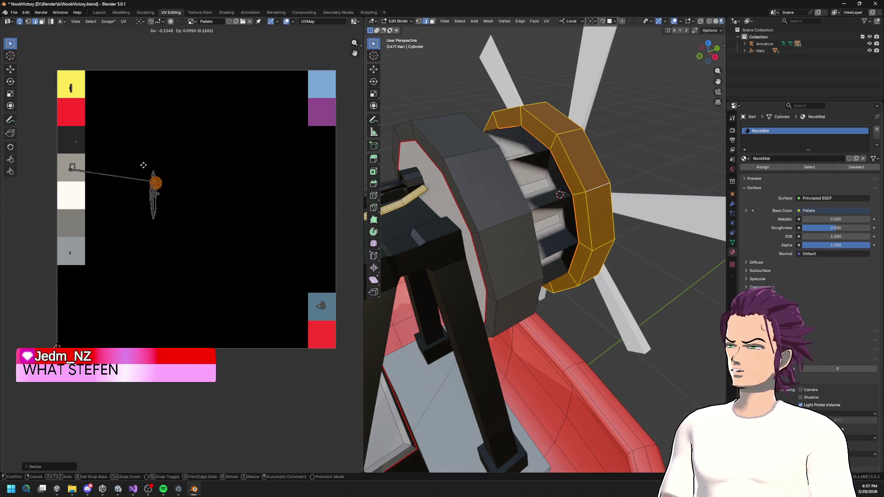
{"action": "left_click", "coordinate": [75, 134]}
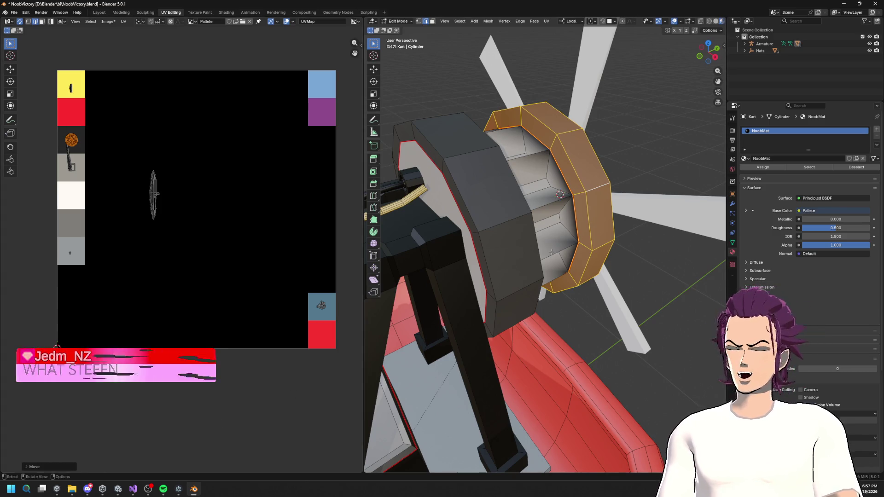
{"action": "left_click", "coordinate": [118, 489]}
- Place the noob kart prefab from the Prefabs folder onto the road
{"action": "scroll", "coordinate": [335, 315], "scroll_direction": "down", "scroll_amount": 2}
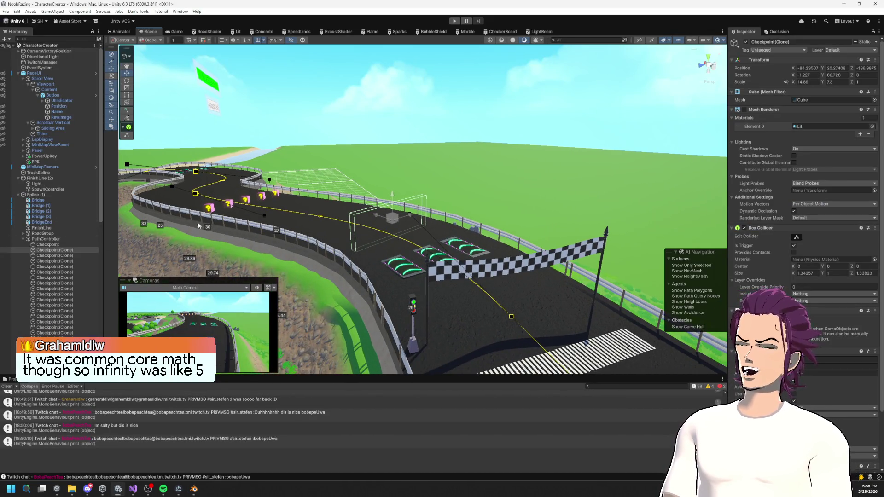
{"action": "scroll", "coordinate": [311, 286], "scroll_direction": "down", "scroll_amount": 1}
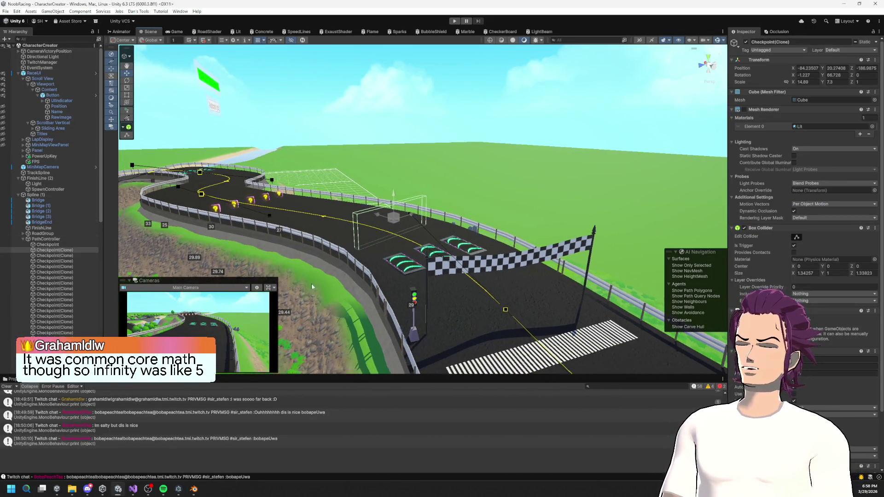
{"action": "left_click", "coordinate": [9, 379]}
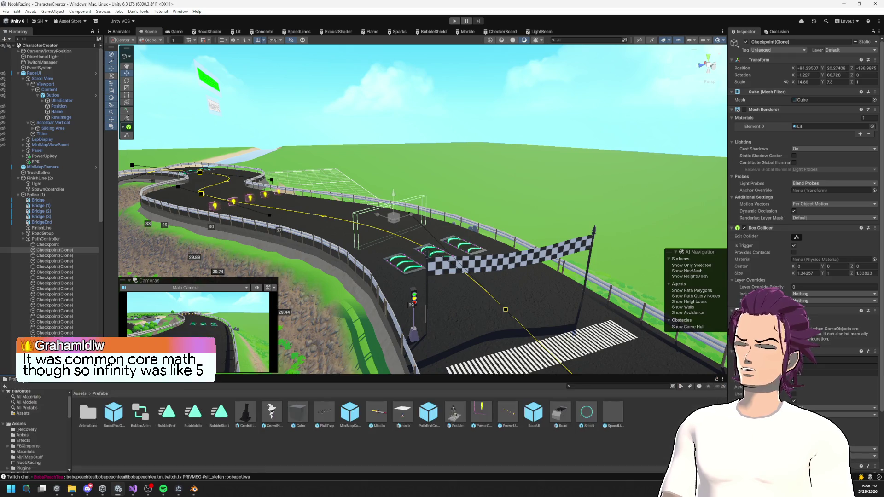
{"action": "left_click", "coordinate": [34, 452]}
{"action": "left_click", "coordinate": [35, 446]}
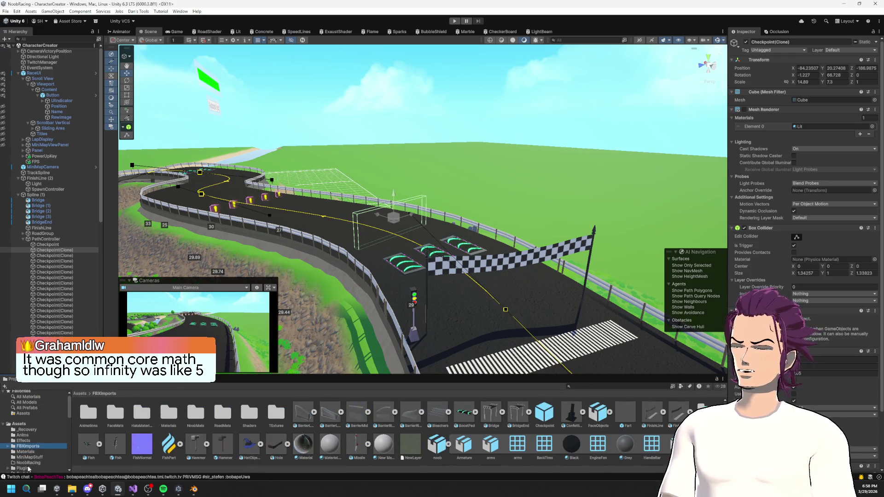
{"action": "scroll", "coordinate": [28, 468], "scroll_direction": "down", "scroll_amount": 2}
{"action": "left_click", "coordinate": [35, 454]}
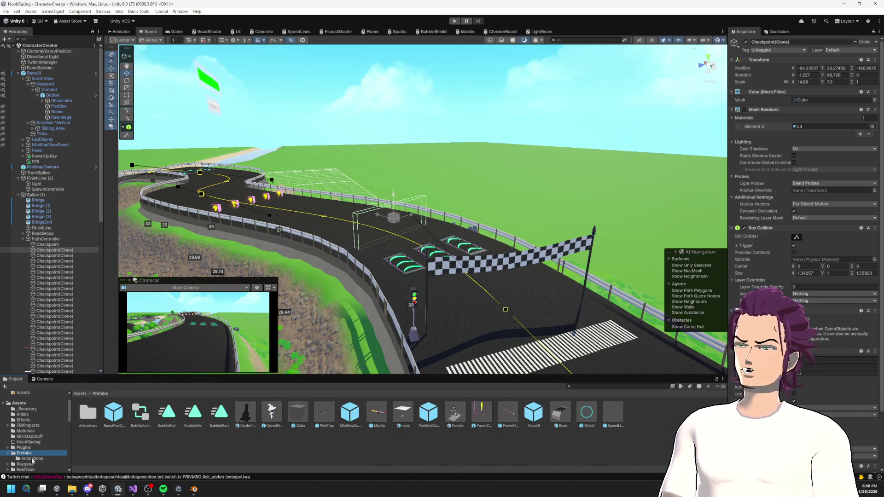
{"action": "mouse_move", "coordinate": [400, 424]}
{"action": "left_mouse_down"}
{"action": "mouse_move", "coordinate": [509, 299]}
{"action": "mouse_move", "coordinate": [517, 307]}
{"action": "left_mouse_up"}
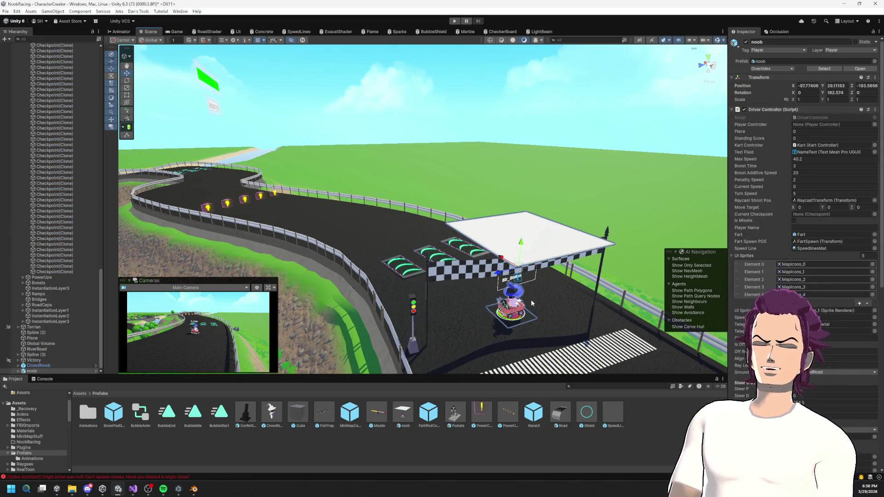
- Frame the noob kart and orbit around it to view the kart and driver from several sides
{"action": "key", "text": "f"}
{"action": "scroll", "coordinate": [538, 329], "scroll_direction": "up", "scroll_amount": 5}
{"action": "mouse_move", "coordinate": [538, 329]}
{"action": "left_mouse_down"}
{"action": "mouse_move", "coordinate": [549, 310]}
{"action": "mouse_move", "coordinate": [522, 237]}
{"action": "mouse_move", "coordinate": [408, 362]}
{"action": "mouse_move", "coordinate": [434, 326]}
{"action": "left_mouse_up"}
{"action": "left_click_drag", "start_coordinate": [459, 333], "coordinate": [405, 261]}
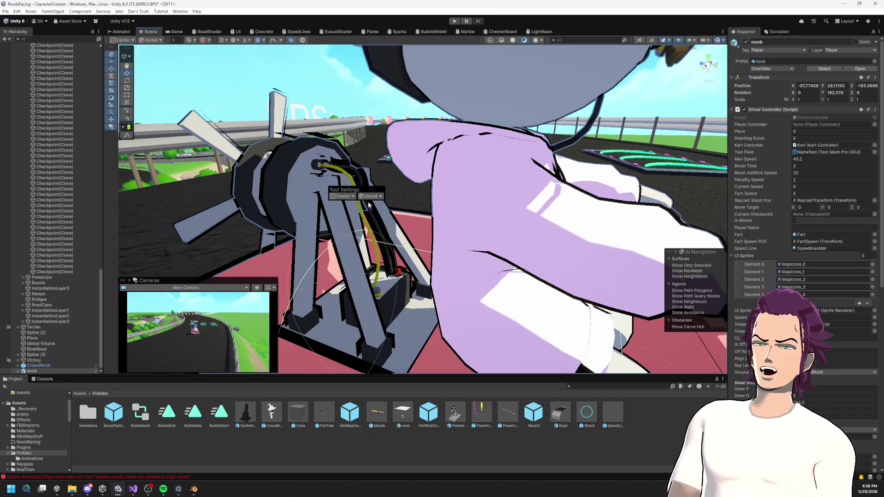
{"action": "left_click_drag", "start_coordinate": [478, 229], "coordinate": [497, 241]}
{"action": "left_click_drag", "start_coordinate": [471, 156], "coordinate": [502, 187]}
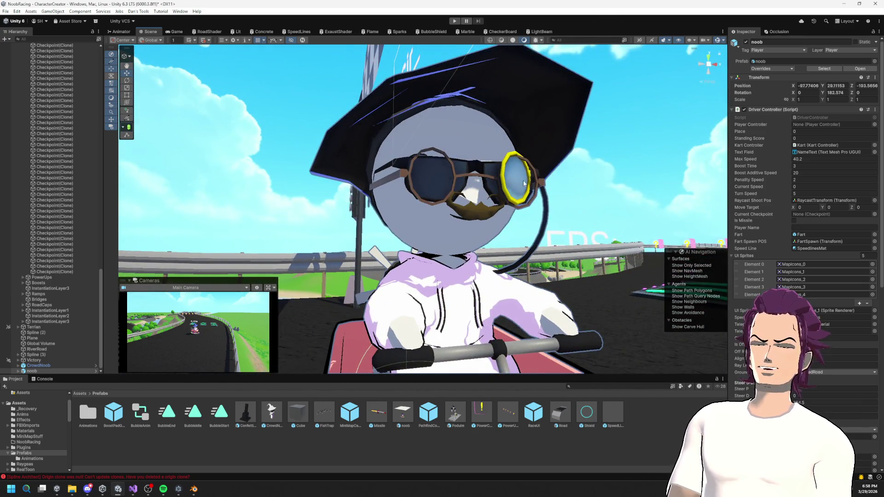
{"action": "mouse_move", "coordinate": [445, 76]}
{"action": "left_mouse_down"}
{"action": "mouse_move", "coordinate": [497, 199]}
{"action": "mouse_move", "coordinate": [454, 181]}
{"action": "left_mouse_up"}
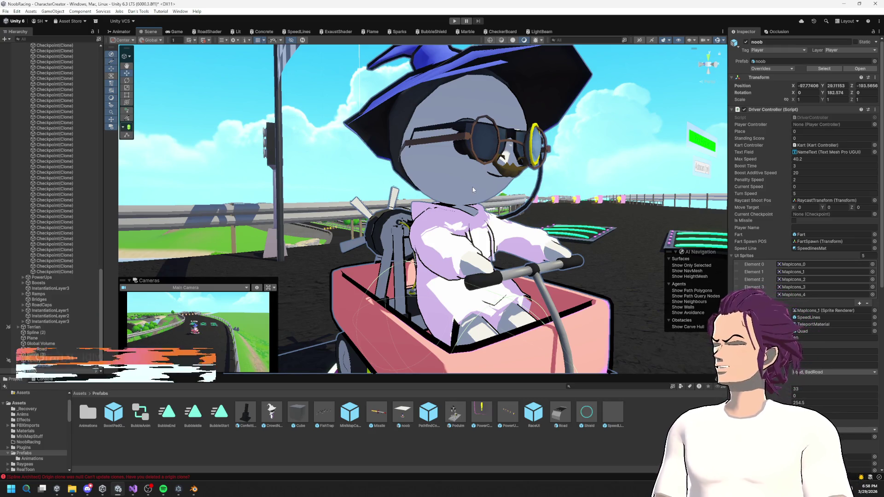
{"action": "left_click_drag", "start_coordinate": [447, 189], "coordinate": [528, 222]}
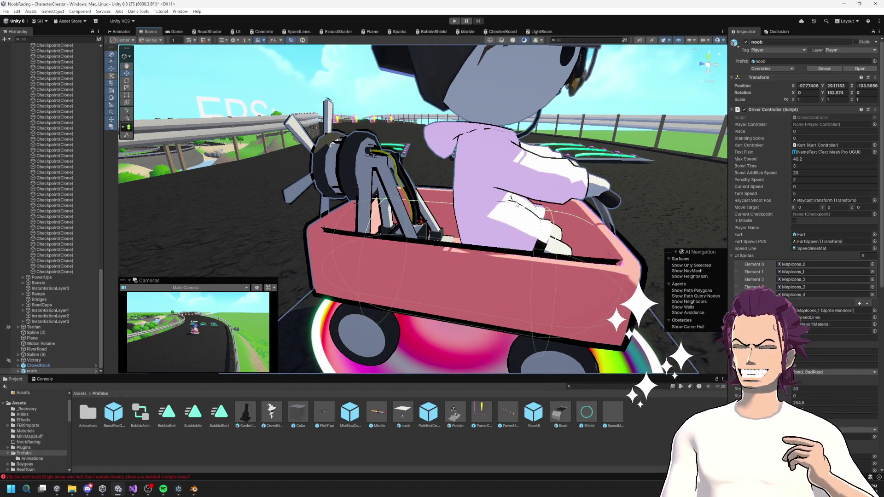
{"action": "mouse_move", "coordinate": [492, 190]}
{"action": "left_mouse_down"}
{"action": "mouse_move", "coordinate": [454, 222]}
{"action": "mouse_move", "coordinate": [469, 210]}
{"action": "left_mouse_up"}
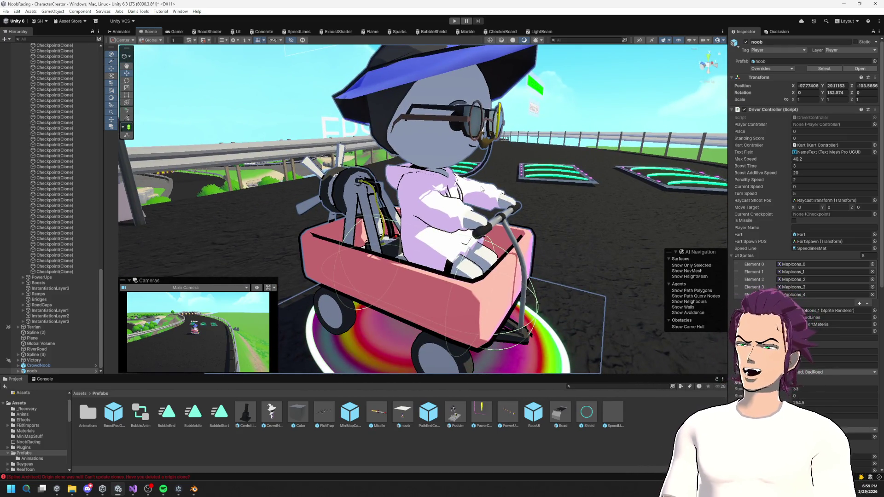
- In the Blender NoobVictory file, orbit to the wheel, pan the UV image to its island, and clear the selection
{"action": "mouse_move", "coordinate": [201, 494]}
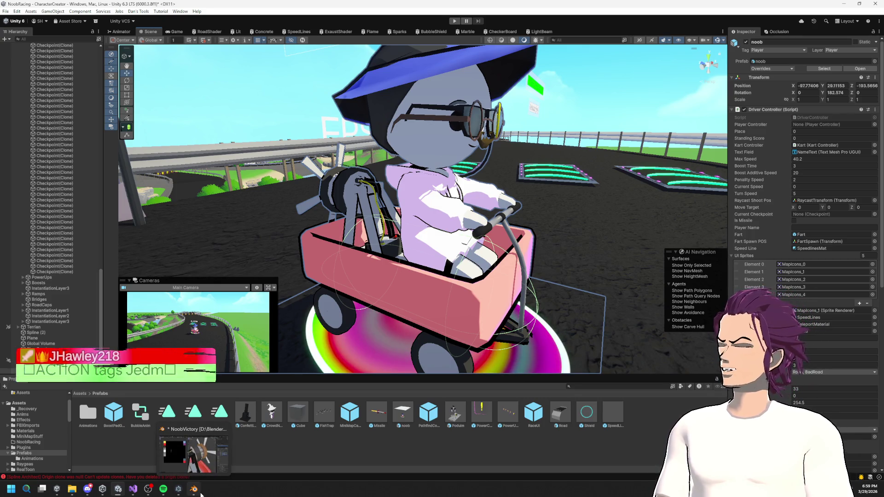
{"action": "left_click", "coordinate": [201, 494]}
{"action": "mouse_move", "coordinate": [511, 276]}
{"action": "left_mouse_down"}
{"action": "mouse_move", "coordinate": [523, 272]}
{"action": "mouse_move", "coordinate": [494, 249]}
{"action": "mouse_move", "coordinate": [461, 248]}
{"action": "left_mouse_up"}
{"action": "left_click_drag", "start_coordinate": [142, 223], "coordinate": [292, 301]}
{"action": "scroll", "coordinate": [289, 240], "scroll_direction": "up", "scroll_amount": 5}
{"action": "left_click_drag", "start_coordinate": [288, 240], "coordinate": [225, 275]}
{"action": "mouse_move", "coordinate": [599, 221]}
{"action": "left_mouse_down"}
{"action": "mouse_move", "coordinate": [666, 229]}
{"action": "mouse_move", "coordinate": [718, 267]}
{"action": "left_mouse_up"}
{"action": "left_click", "coordinate": [230, 175]}
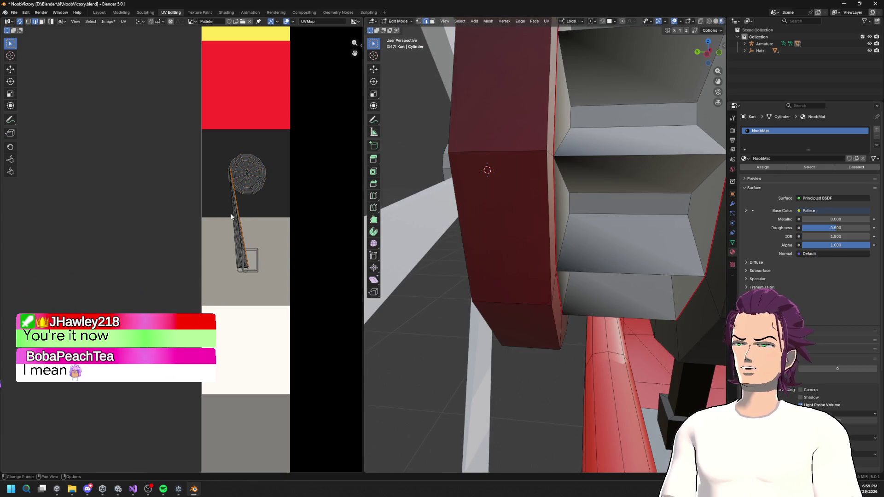
- Box-select the wheel's long UV strip, move it onto the grey swatch, shrink it, then minimize Blender
{"action": "scroll", "coordinate": [216, 168], "scroll_direction": "up", "scroll_amount": 6}
{"action": "key", "text": "1"}
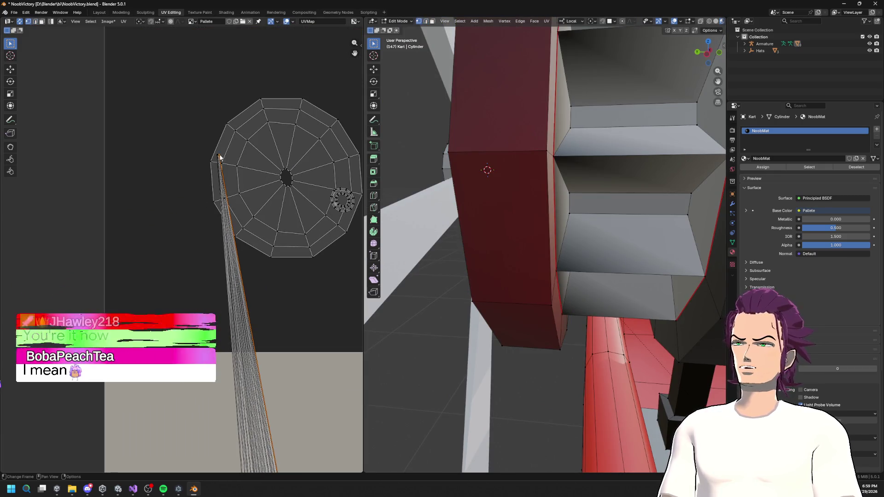
{"action": "key", "text": "b"}
{"action": "left_click_drag", "start_coordinate": [221, 161], "coordinate": [223, 160]}
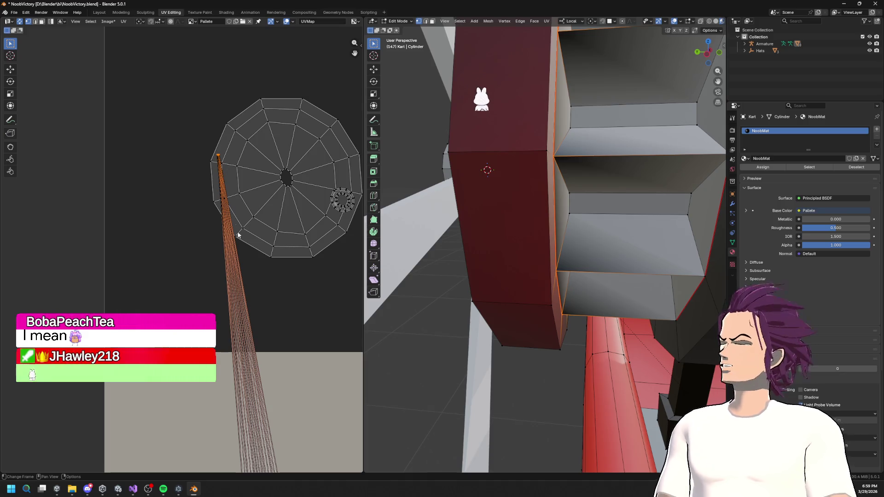
{"action": "key", "text": "g"}
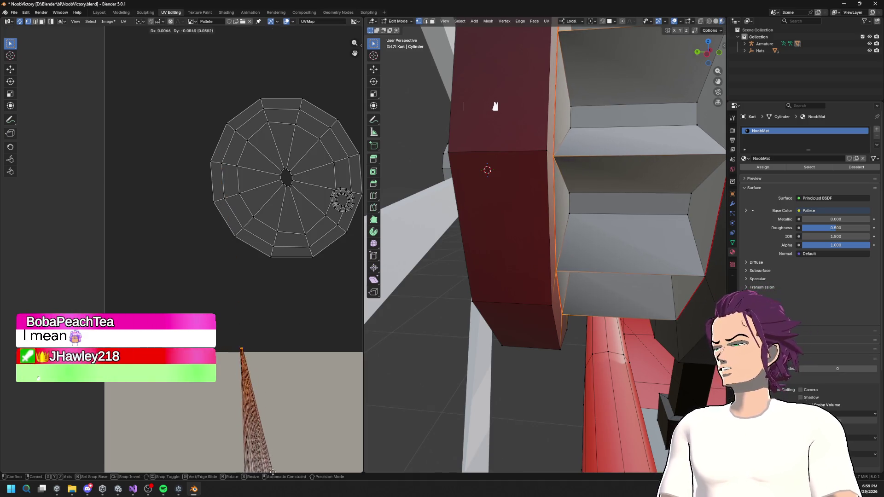
{"action": "left_click", "coordinate": [254, 86]}
{"action": "key", "text": "Home"}
{"action": "key", "text": "s"}
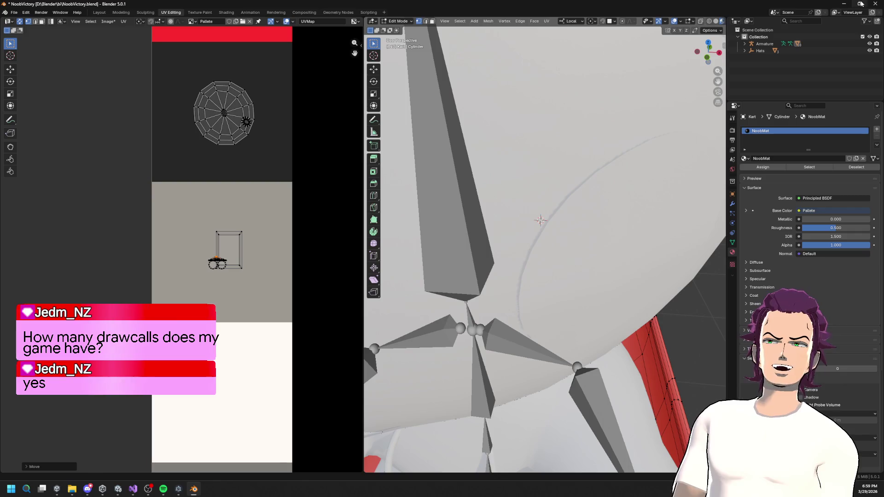
{"action": "left_click", "coordinate": [845, 3]}
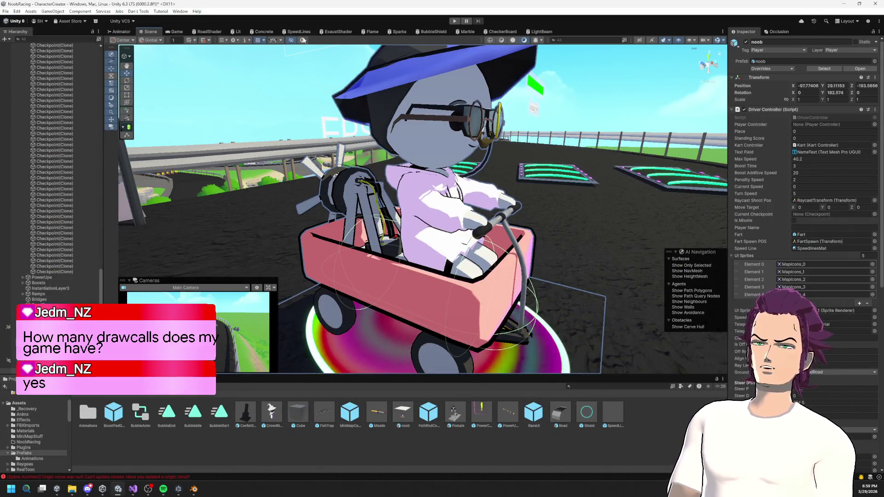
- Frame the noob kart and delete it from the scene
{"action": "double_click", "coordinate": [32, 371]}
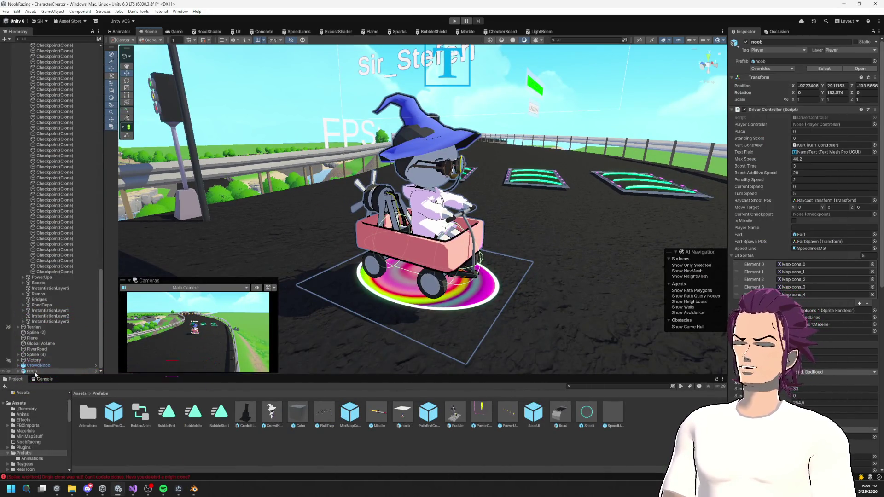
{"action": "left_click", "coordinate": [31, 372]}
{"action": "key", "text": "Delete"}
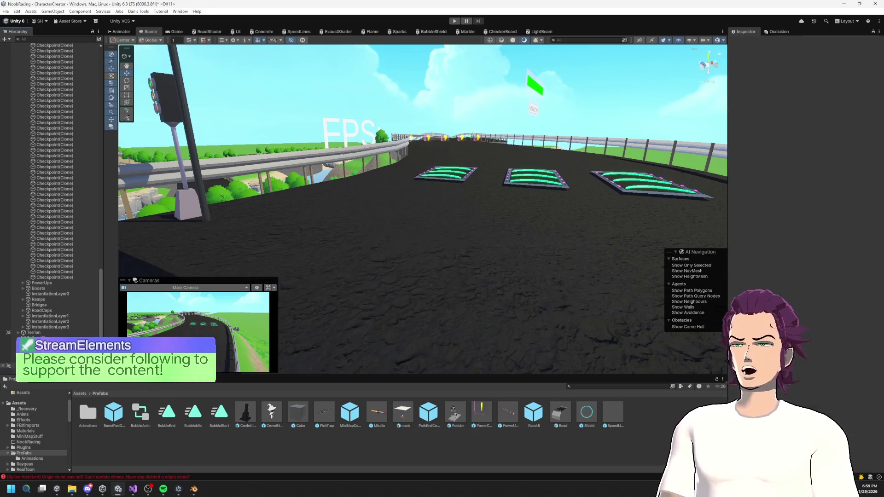
- Start Play mode to run the race with the testUser karts lined up
{"action": "left_click", "coordinate": [455, 21]}
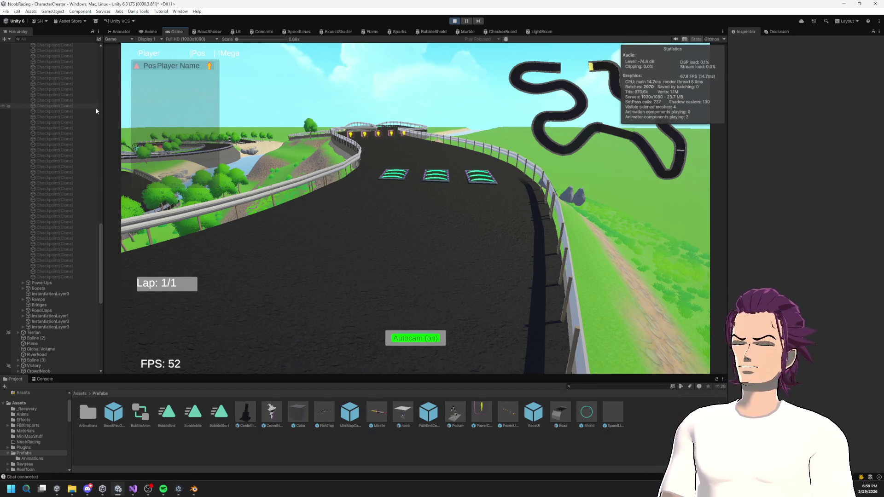
{"action": "scroll", "coordinate": [92, 119], "scroll_direction": "up", "scroll_amount": 5}
{"action": "left_click_drag", "start_coordinate": [101, 216], "coordinate": [123, 11]}
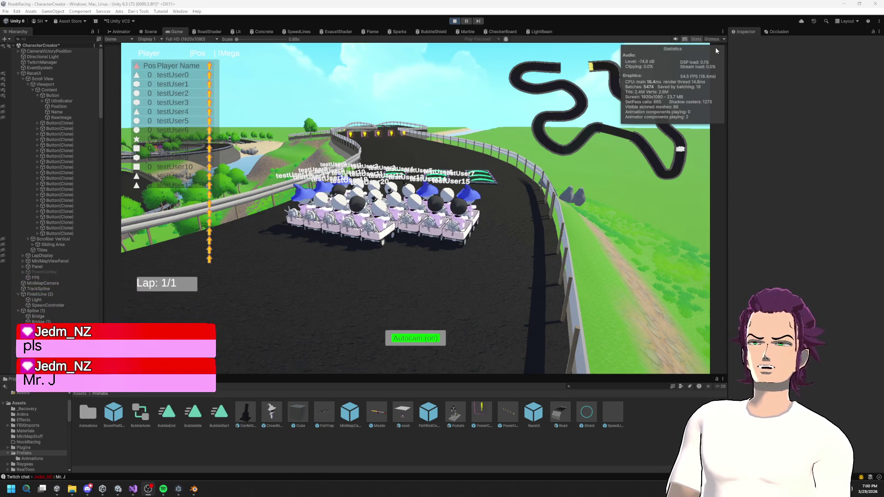
{"action": "left_click", "coordinate": [176, 12]}
- Open the Profiler from the editor windows list
{"action": "left_click", "coordinate": [176, 12]}
{"action": "left_click", "coordinate": [173, 14]}
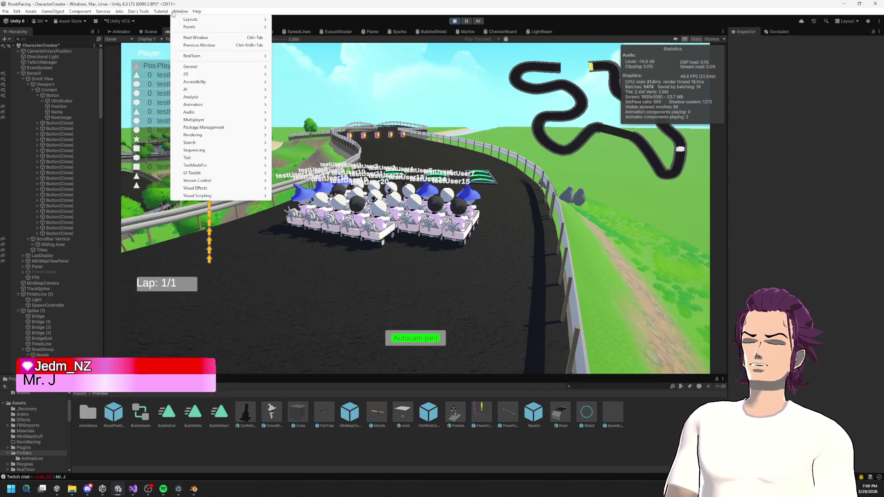
{"action": "mouse_move", "coordinate": [230, 128]}
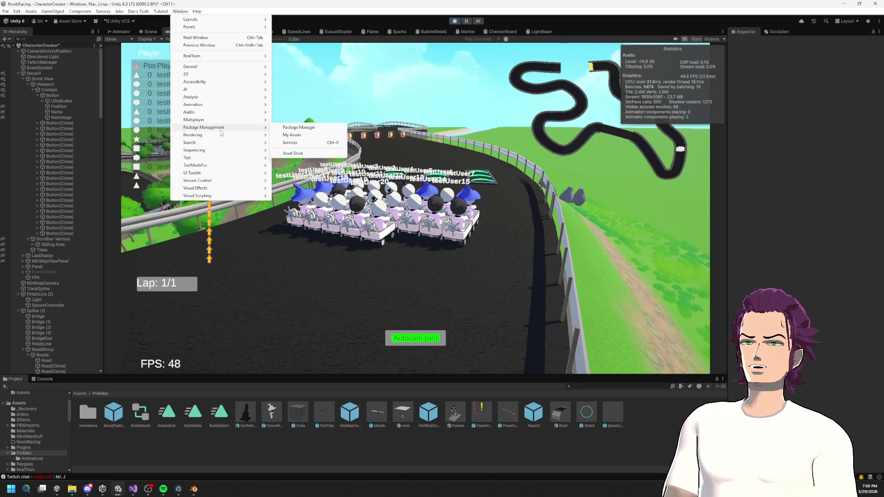
{"action": "mouse_move", "coordinate": [259, 137]}
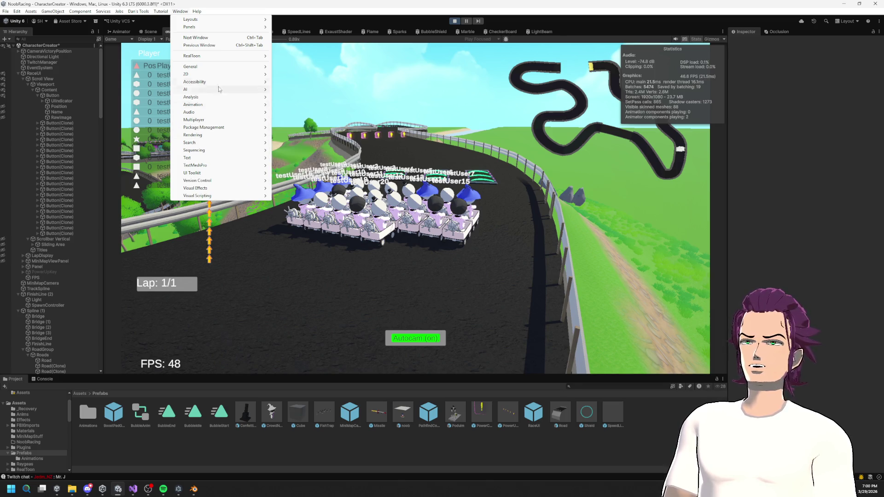
{"action": "mouse_move", "coordinate": [256, 98]}
{"action": "left_click", "coordinate": [322, 97]}
- Make the Profiler a floating window over the game view, enlarge it, and pick a frame
{"action": "mouse_move", "coordinate": [530, 3]}
{"action": "left_mouse_down"}
{"action": "mouse_move", "coordinate": [602, 85]}
{"action": "mouse_move", "coordinate": [83, 40]}
{"action": "left_mouse_up"}
{"action": "left_click_drag", "start_coordinate": [9, 45], "coordinate": [573, 187]}
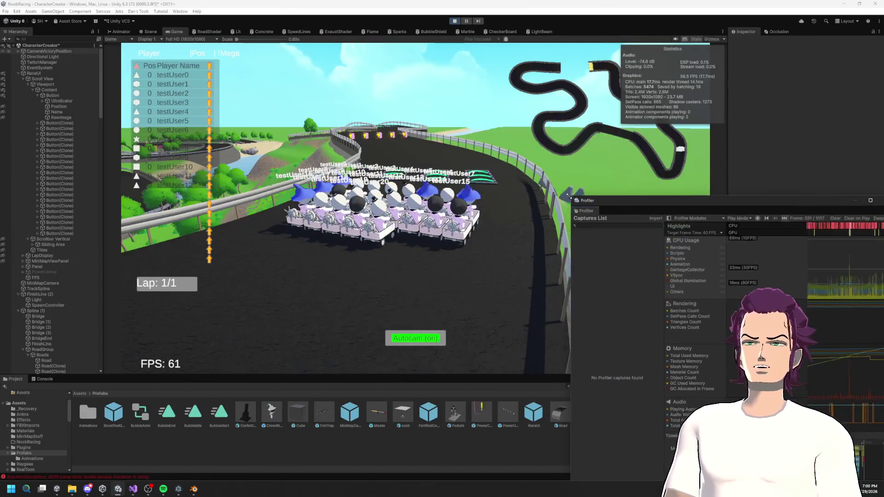
{"action": "left_click_drag", "start_coordinate": [645, 208], "coordinate": [264, 124]}
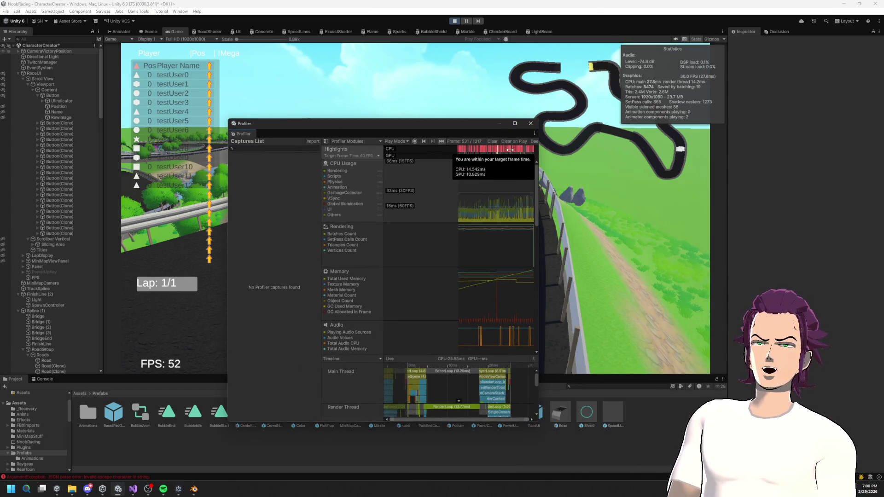
{"action": "left_click", "coordinate": [516, 162]}
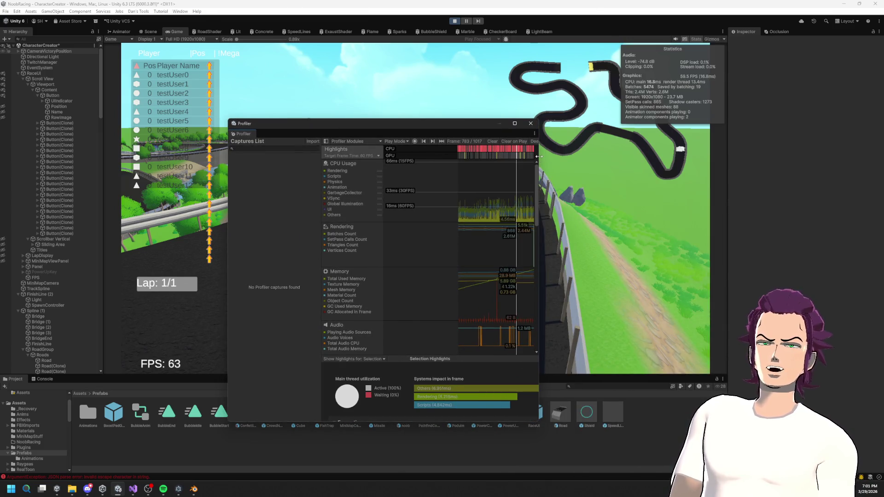
{"action": "left_click_drag", "start_coordinate": [538, 157], "coordinate": [569, 157]}
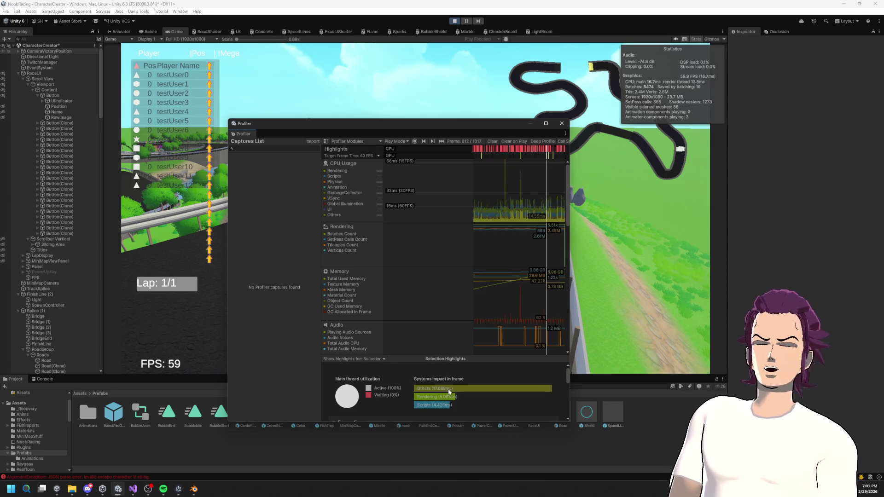
{"action": "left_click_drag", "start_coordinate": [570, 353], "coordinate": [684, 353]}
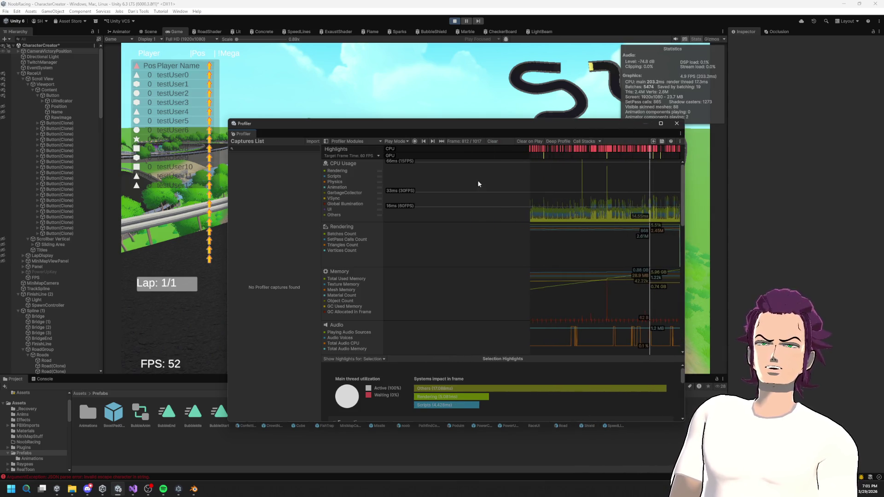
{"action": "left_click_drag", "start_coordinate": [227, 118], "coordinate": [115, 18]}
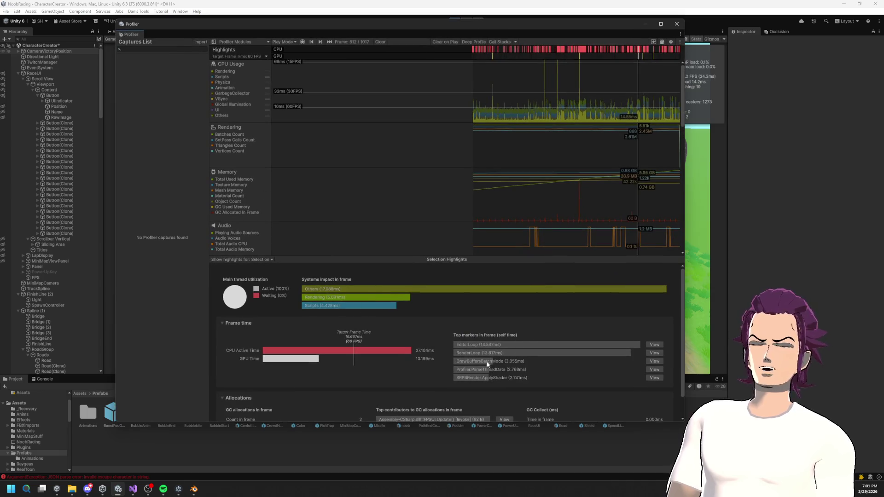
{"action": "scroll", "coordinate": [513, 345], "scroll_direction": "down", "scroll_amount": 3}
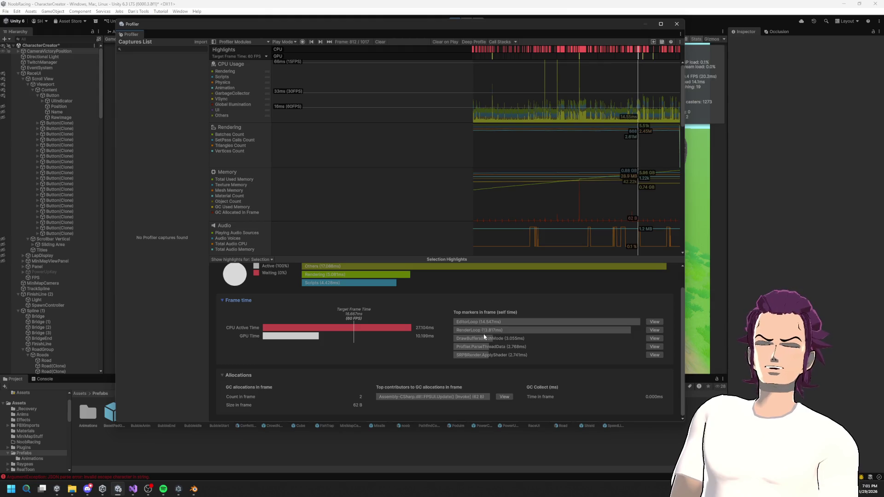
- Inspect the RenderLoop breakdown, including the RenderLoop.Draw and DrawSRPBatcher entries
{"action": "left_click", "coordinate": [655, 332]}
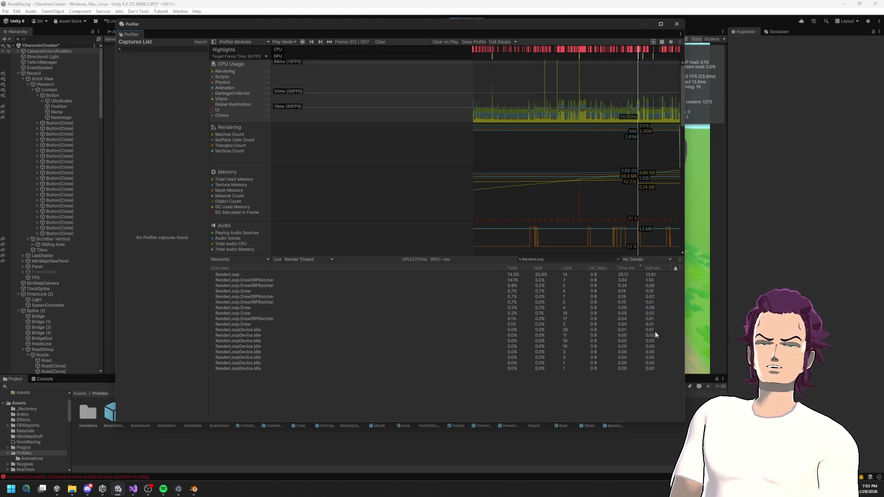
{"action": "left_click", "coordinate": [248, 280]}
{"action": "left_click", "coordinate": [239, 329]}
{"action": "left_click", "coordinate": [244, 363]}
{"action": "left_click", "coordinate": [258, 324]}
{"action": "left_click", "coordinate": [259, 286]}
{"action": "left_click", "coordinate": [256, 269]}
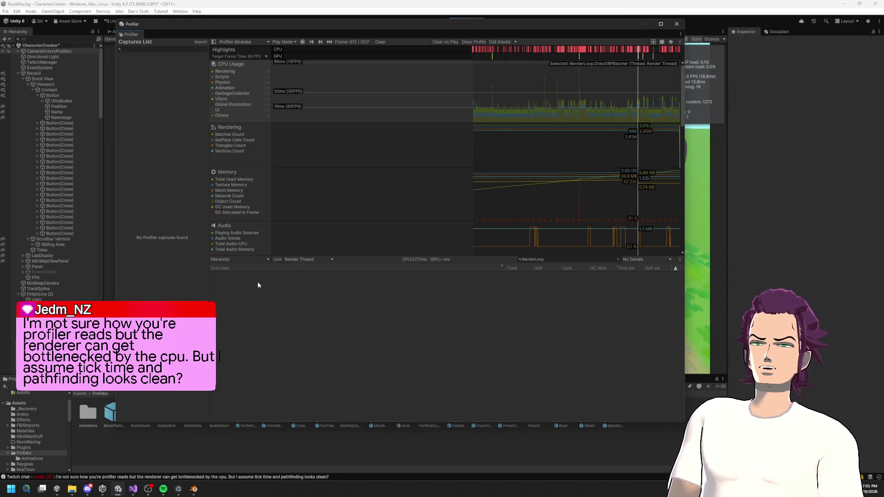
{"action": "left_click", "coordinate": [238, 274]}
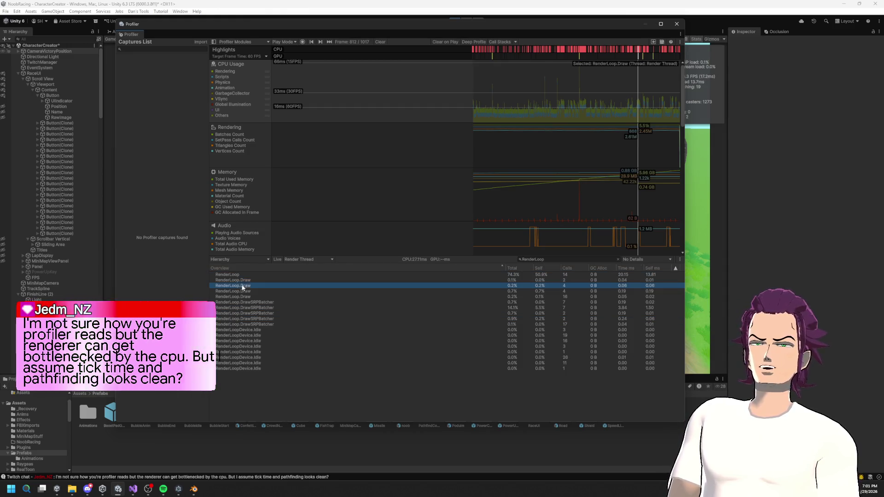
{"action": "left_click", "coordinate": [253, 285]}
{"action": "left_click", "coordinate": [253, 280]}
{"action": "left_click", "coordinate": [233, 275]}
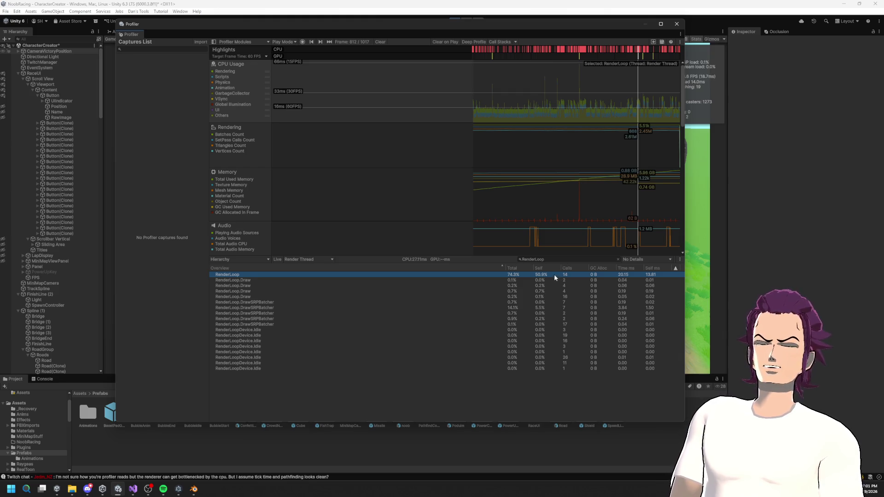
- Compare RenderLoopDevice.Idle and DrawSRPBatcher timings against the top RenderLoop entry, then close the Profiler
{"action": "left_click", "coordinate": [253, 342]}
{"action": "left_click", "coordinate": [257, 313]}
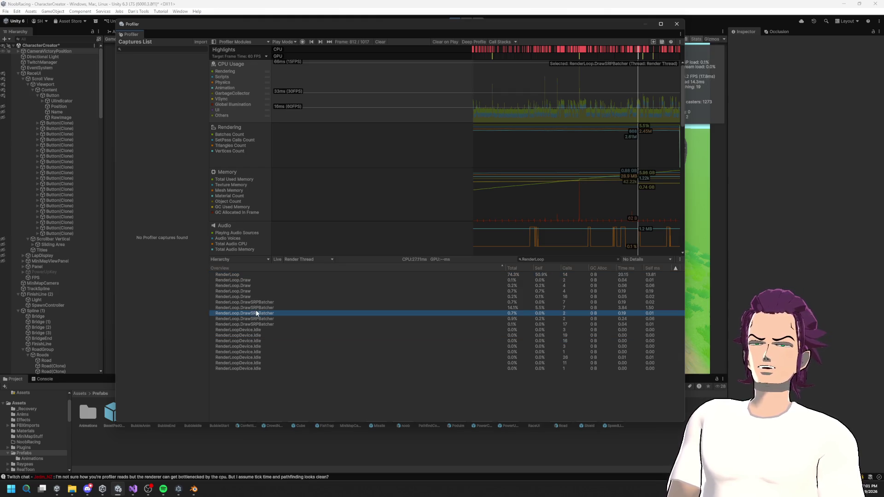
{"action": "left_click", "coordinate": [336, 292]}
{"action": "left_click", "coordinate": [345, 280]}
{"action": "left_click", "coordinate": [344, 275]}
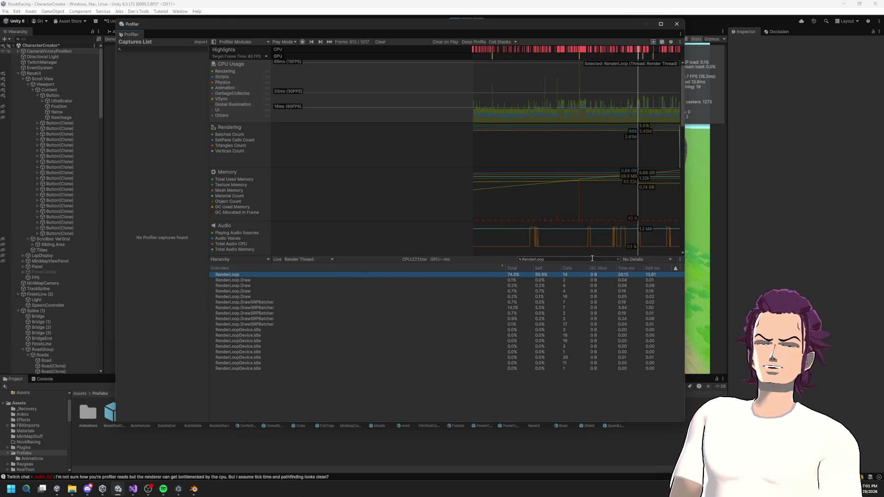
{"action": "left_click", "coordinate": [569, 280]}
{"action": "left_click", "coordinate": [563, 314]}
{"action": "left_click", "coordinate": [565, 274]}
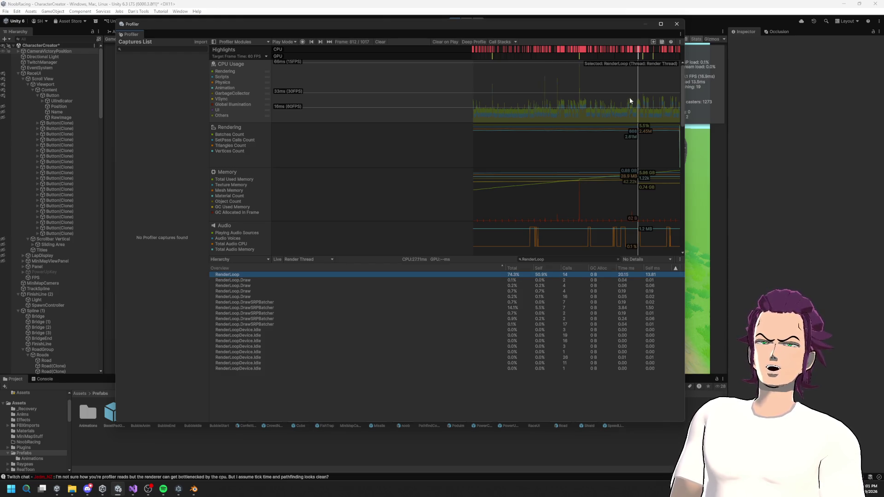
{"action": "left_click", "coordinate": [676, 25]}
- Zoom out over the whole kart and its palette UV layout in Blender, then return to Unity
{"action": "key", "text": "alt+Tab"}
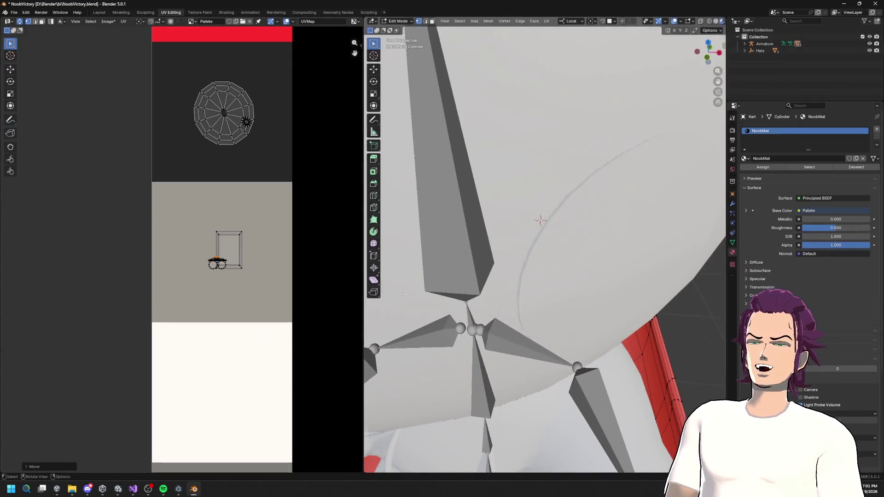
{"action": "scroll", "coordinate": [404, 294], "scroll_direction": "down", "scroll_amount": 8}
{"action": "scroll", "coordinate": [506, 277], "scroll_direction": "up", "scroll_amount": 3}
{"action": "scroll", "coordinate": [311, 195], "scroll_direction": "down", "scroll_amount": 3}
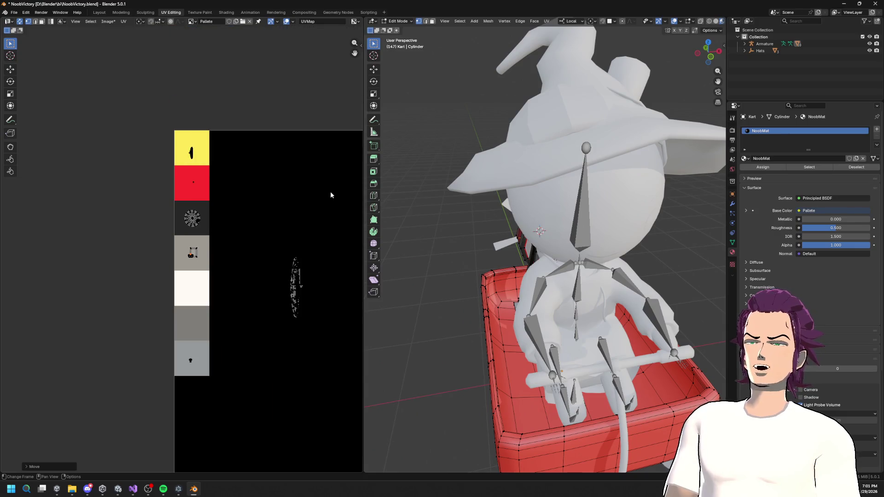
{"action": "scroll", "coordinate": [330, 195], "scroll_direction": "down", "scroll_amount": 3}
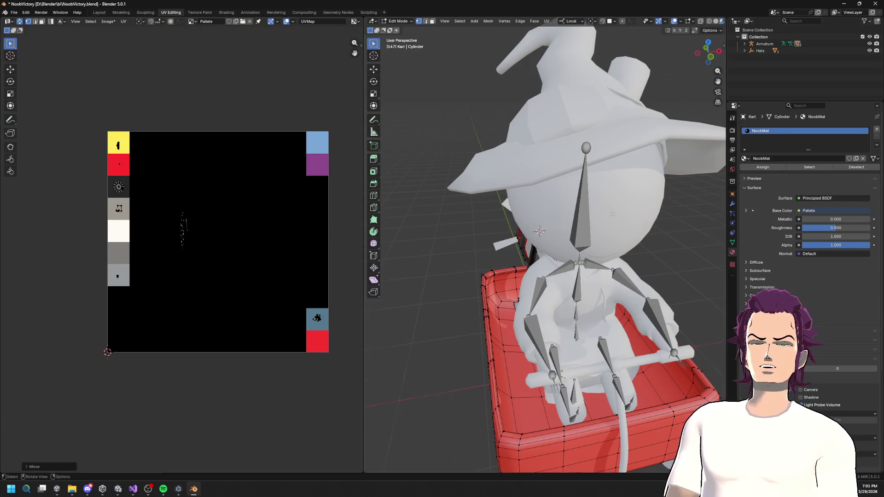
{"action": "scroll", "coordinate": [612, 215], "scroll_direction": "down", "scroll_amount": 5}
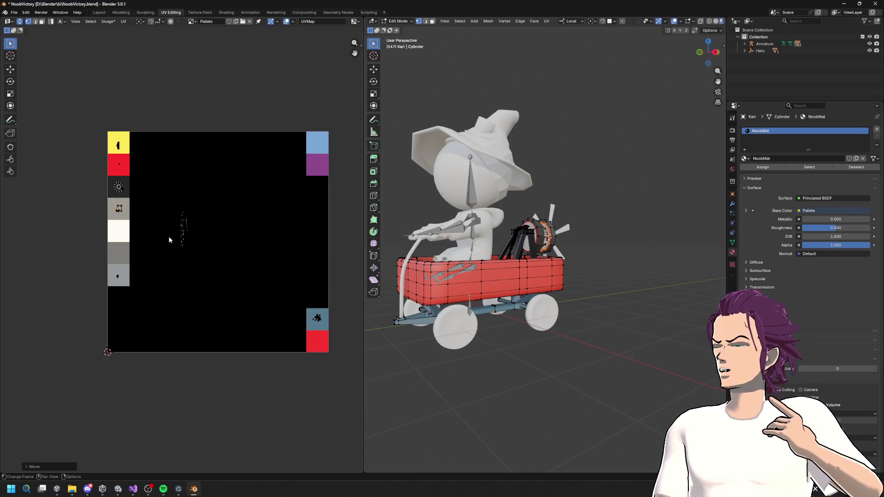
{"action": "left_click", "coordinate": [120, 494]}
{"action": "left_click", "coordinate": [187, 11]}
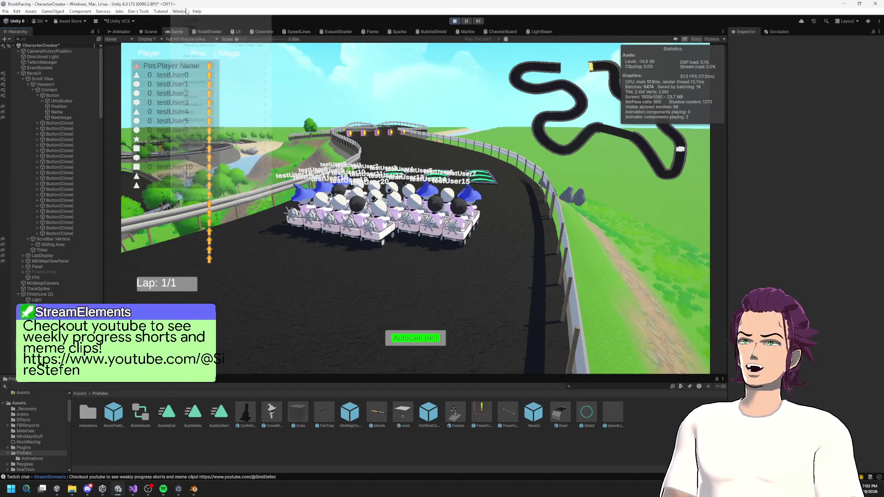
- Reopen the Profiler from Window > Analysis, select frame 541 and expand PlayerLoop
{"action": "mouse_move", "coordinate": [230, 127]}
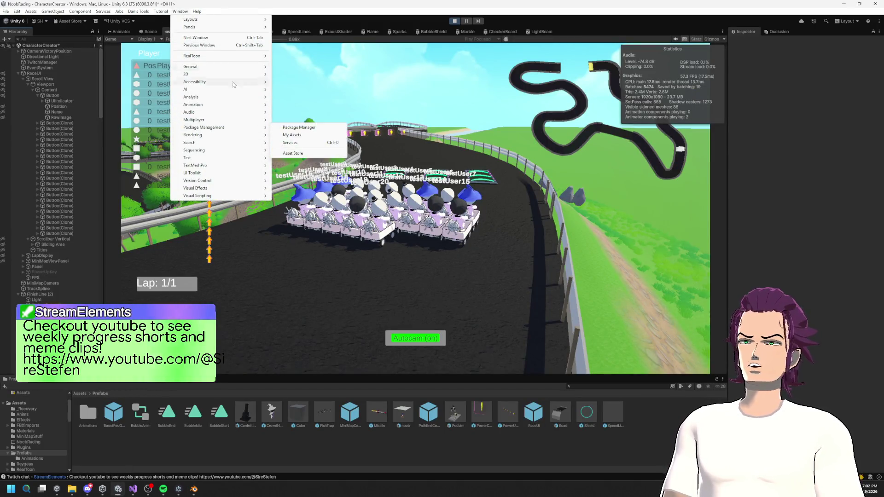
{"action": "mouse_move", "coordinate": [221, 81]}
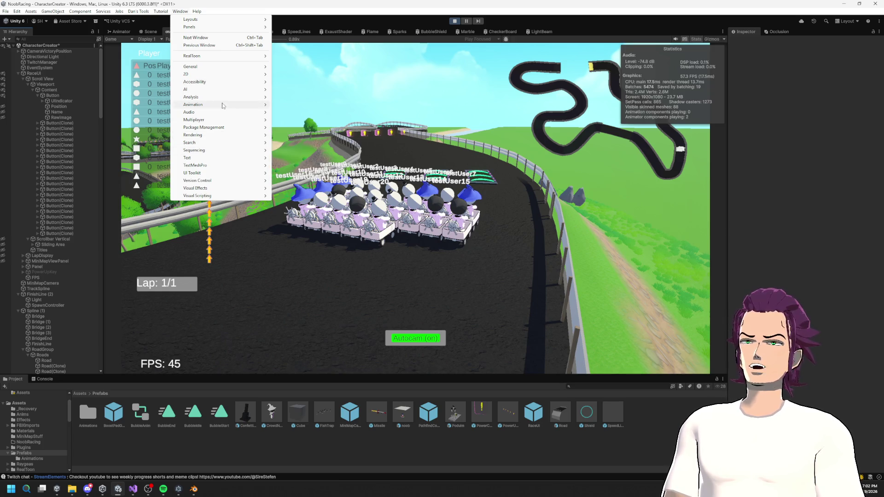
{"action": "mouse_move", "coordinate": [223, 97]}
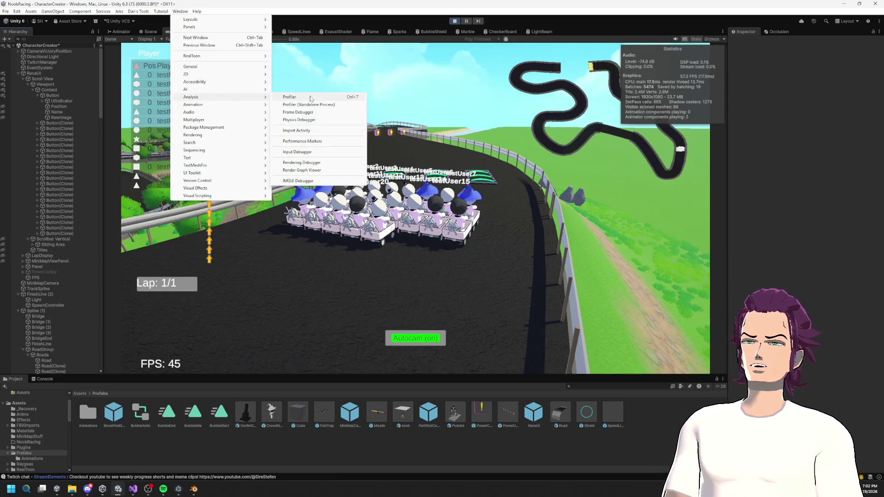
{"action": "left_click", "coordinate": [311, 98]}
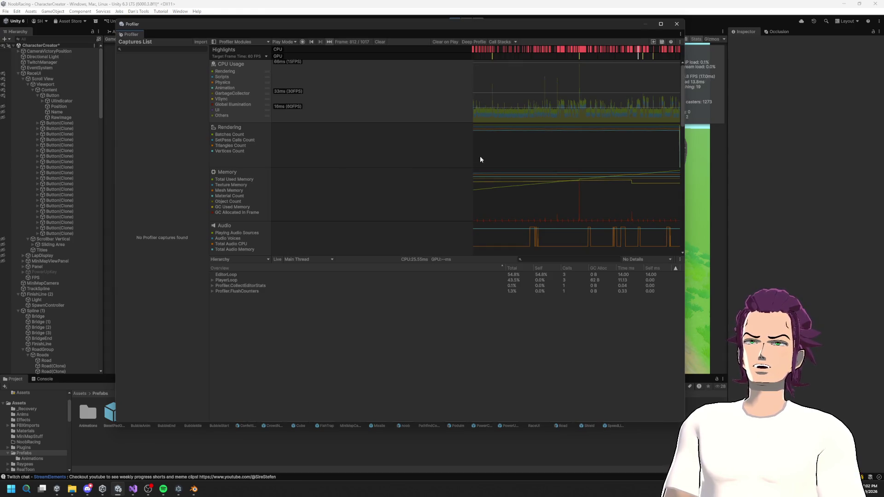
{"action": "left_click", "coordinate": [580, 120]}
{"action": "left_click_drag", "start_coordinate": [580, 120], "coordinate": [583, 120]}
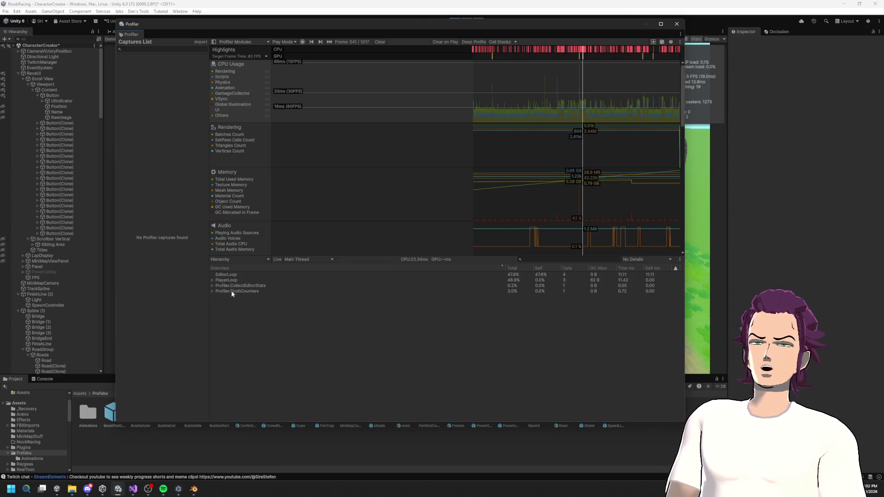
{"action": "left_click", "coordinate": [213, 280]}
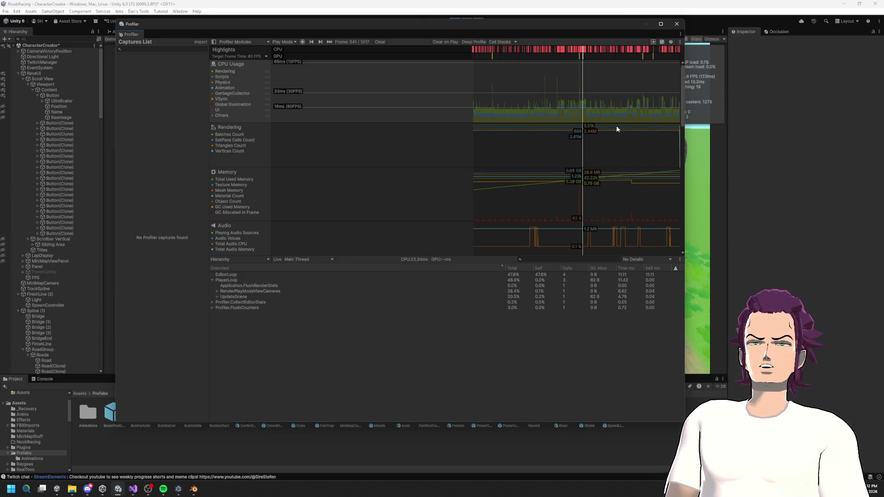
{"action": "left_click", "coordinate": [584, 51]}
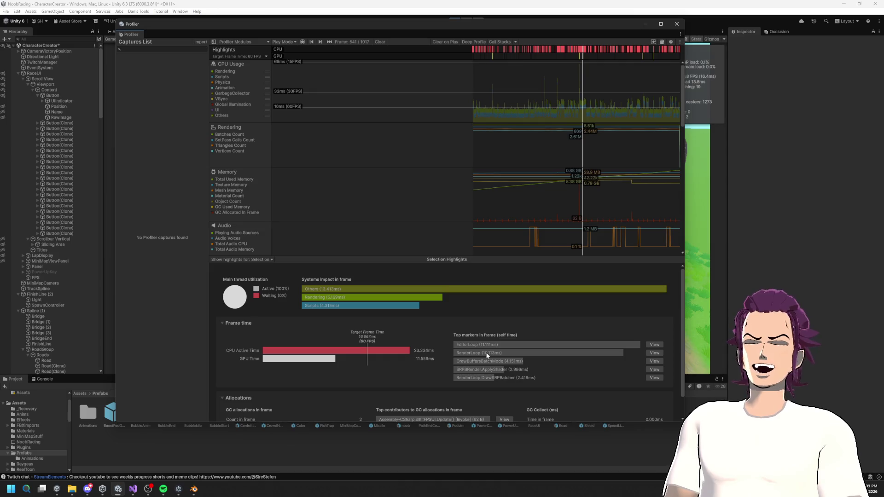
- Show frame 541 as a CPU timeline and inspect the 9.90 ms RenderLoop and EditorLoop blocks
{"action": "left_click", "coordinate": [311, 356]}
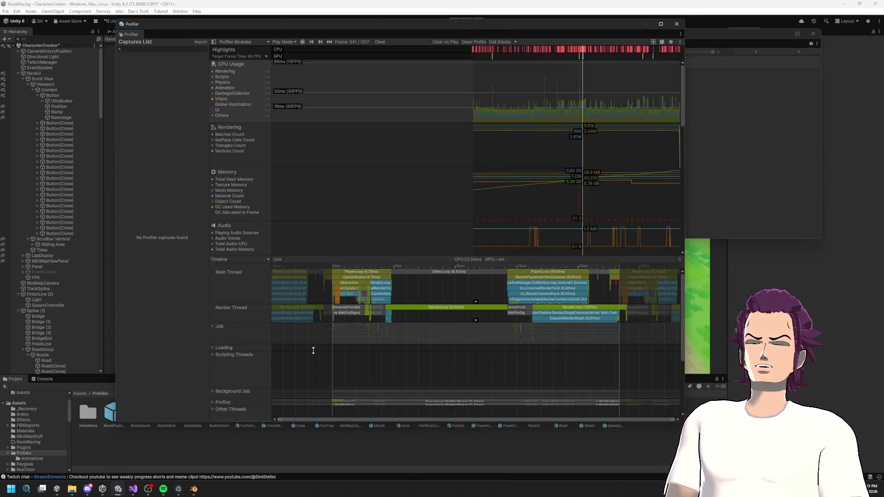
{"action": "scroll", "coordinate": [578, 309], "scroll_direction": "up", "scroll_amount": 3}
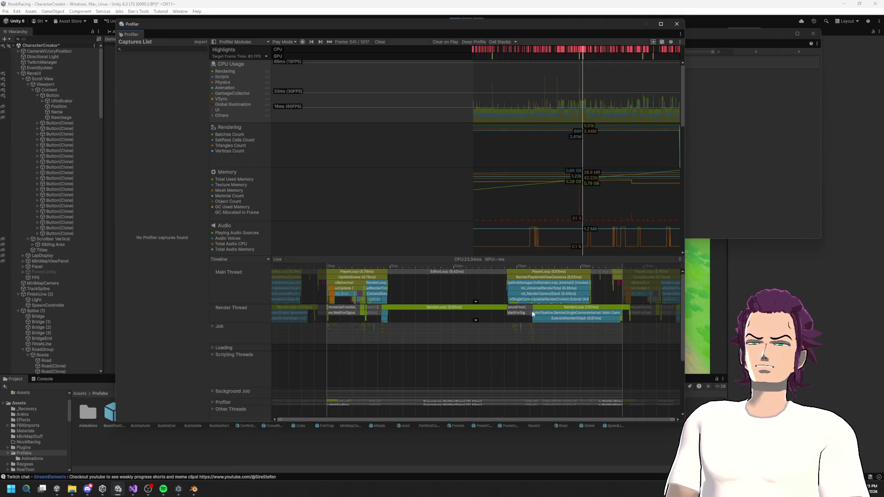
{"action": "left_click", "coordinate": [581, 308]}
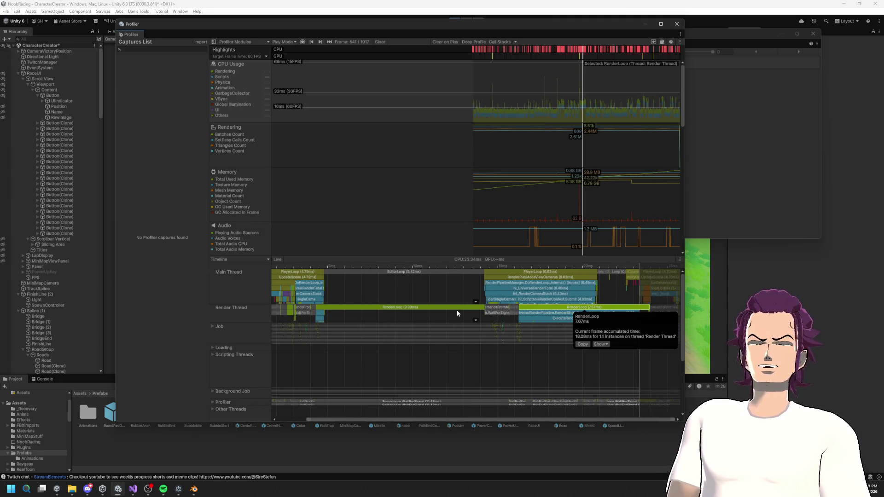
{"action": "left_click", "coordinate": [440, 309]}
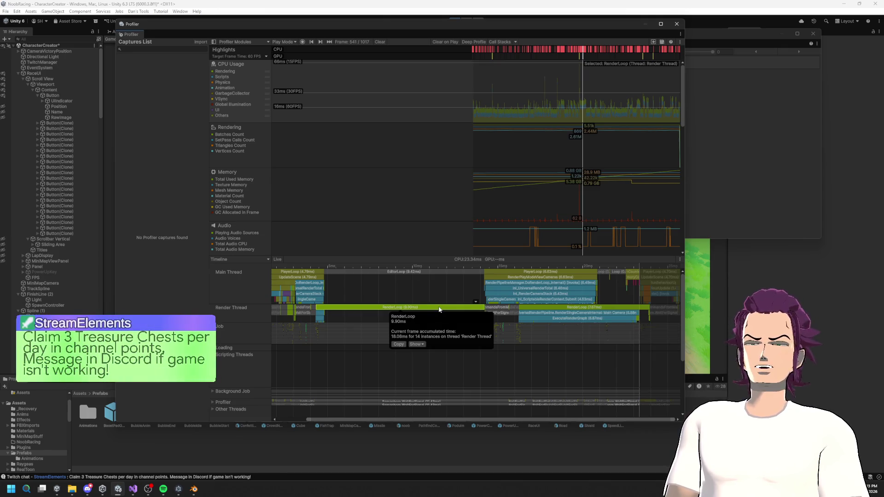
{"action": "scroll", "coordinate": [370, 294], "scroll_direction": "up", "scroll_amount": 1}
{"action": "mouse_move", "coordinate": [407, 252]}
{"action": "left_mouse_down"}
{"action": "mouse_move", "coordinate": [418, 130]}
{"action": "mouse_move", "coordinate": [404, 121]}
{"action": "left_mouse_up"}
{"action": "scroll", "coordinate": [359, 221], "scroll_direction": "up", "scroll_amount": 1}
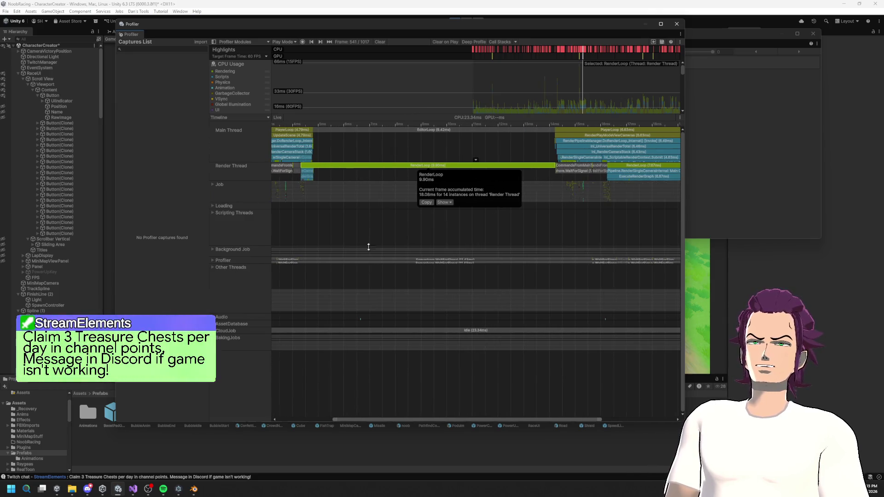
{"action": "left_click", "coordinate": [414, 129]}
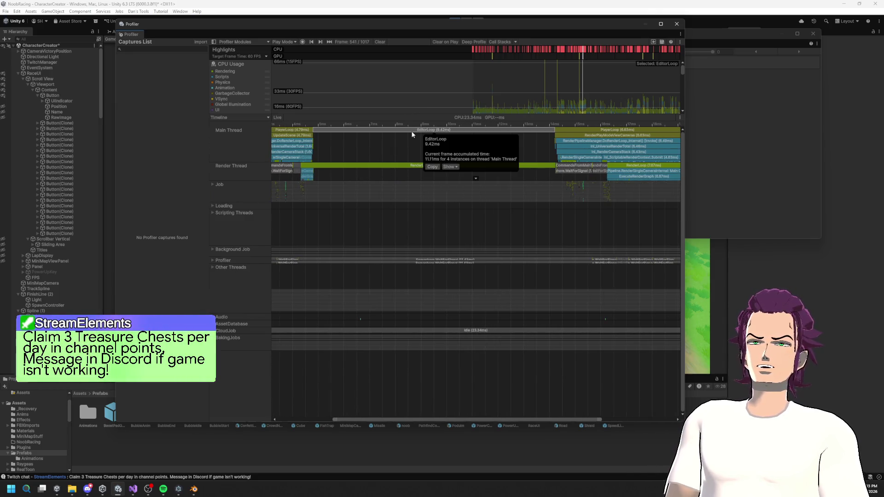
{"action": "left_click", "coordinate": [385, 167]}
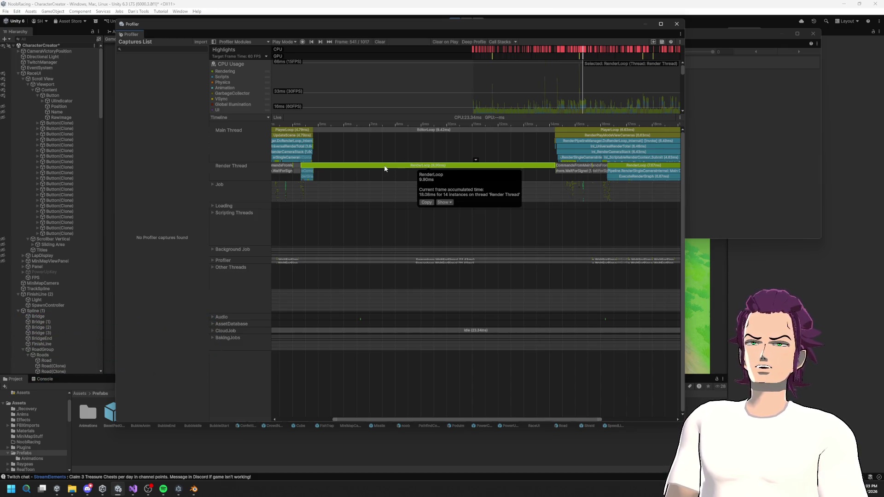
- Enlarge the Main Thread track, inspect AudioManager.Update, and compare RenderLoop (18.08 ms) with EditorLoop
{"action": "left_click_drag", "start_coordinate": [328, 162], "coordinate": [341, 190]}
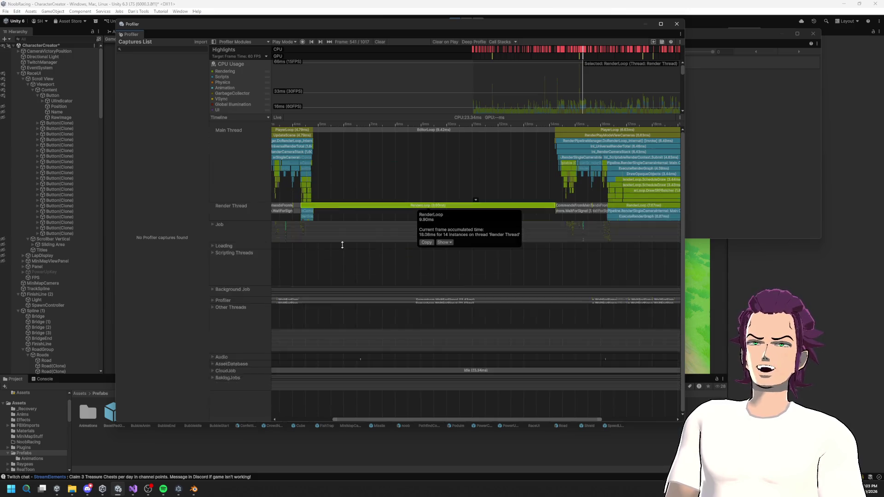
{"action": "scroll", "coordinate": [372, 172], "scroll_direction": "up", "scroll_amount": 1}
{"action": "scroll", "coordinate": [372, 171], "scroll_direction": "down", "scroll_amount": 2}
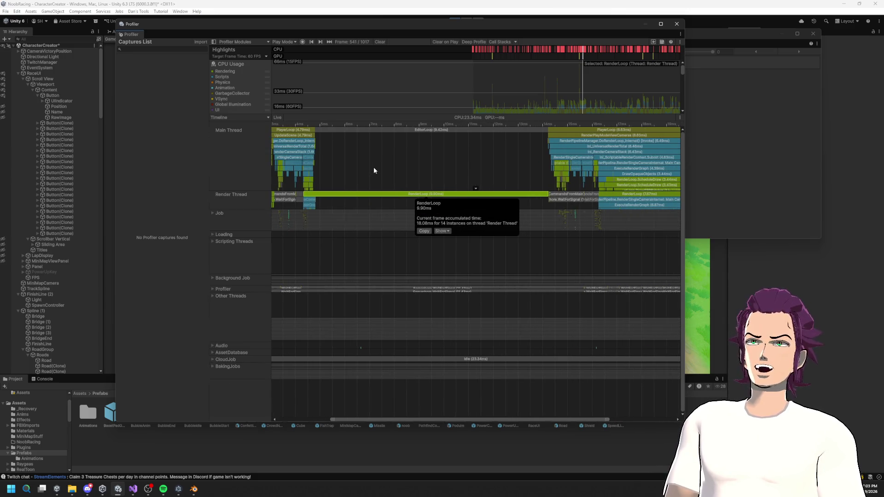
{"action": "scroll", "coordinate": [374, 170], "scroll_direction": "up", "scroll_amount": 1}
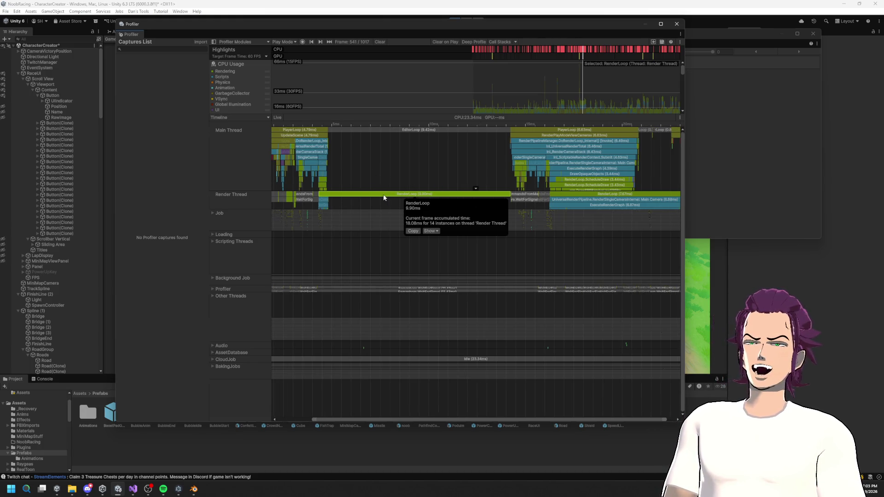
{"action": "left_click", "coordinate": [299, 143]}
{"action": "left_click", "coordinate": [290, 150]}
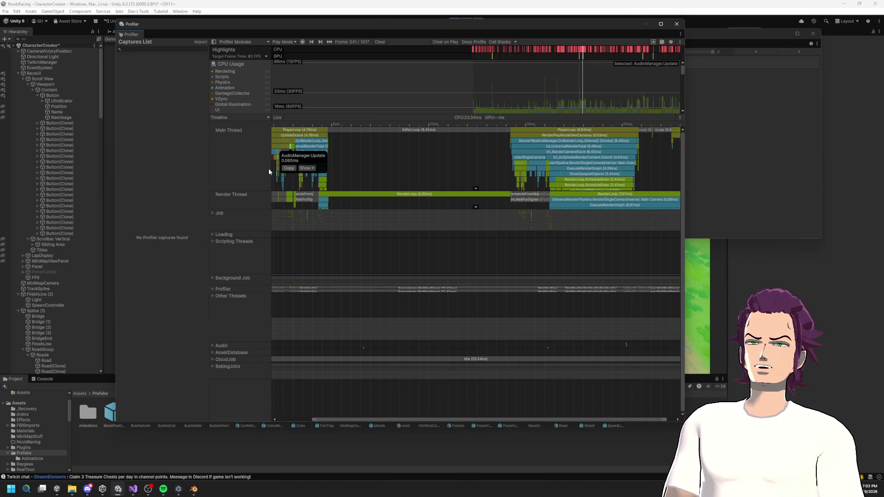
{"action": "left_click", "coordinate": [423, 195]}
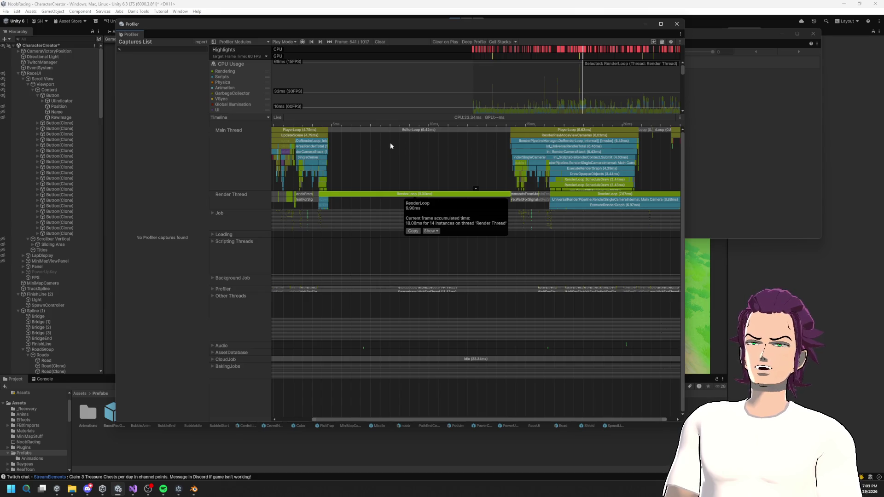
{"action": "left_click", "coordinate": [424, 130]}
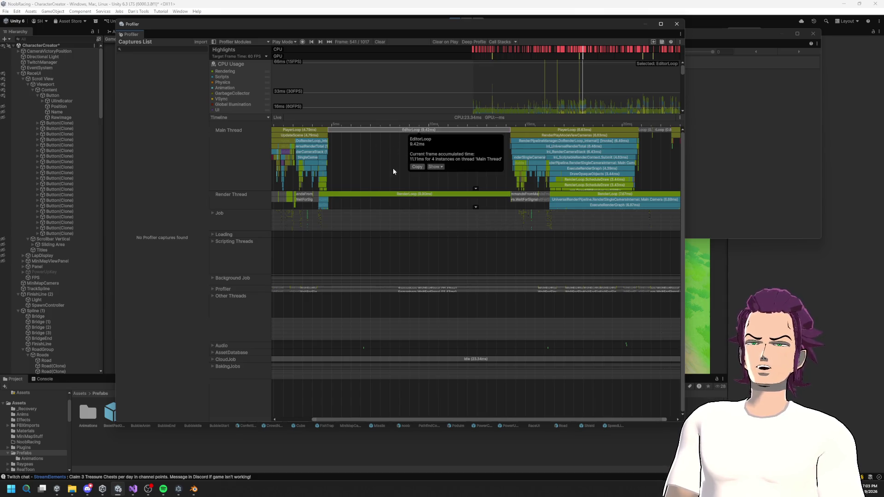
{"action": "left_click", "coordinate": [492, 195]}
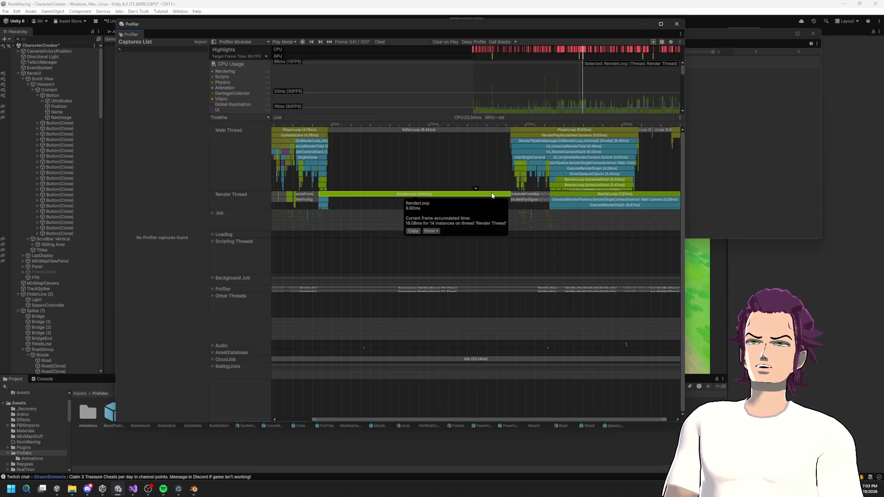
- Close the Profiler and Frame Debugger, save the scene, and exit Play mode
{"action": "left_click", "coordinate": [681, 26]}
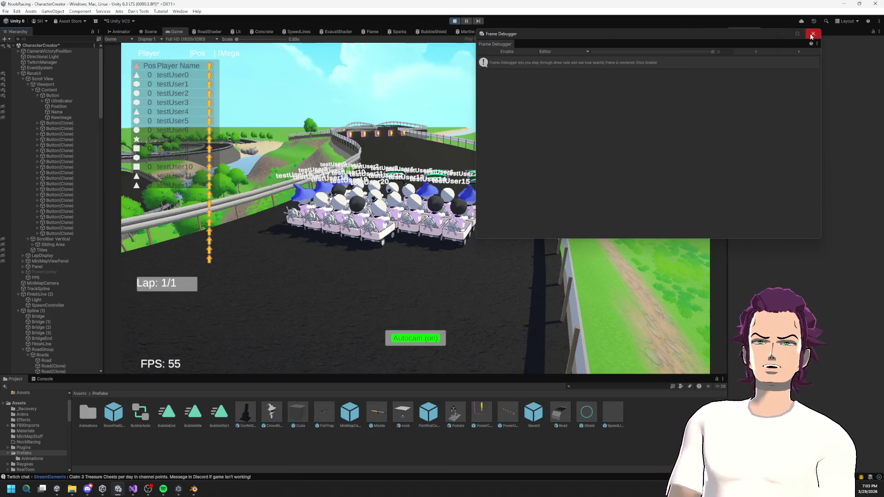
{"action": "left_click", "coordinate": [812, 34]}
{"action": "key", "text": "ctrl+s"}
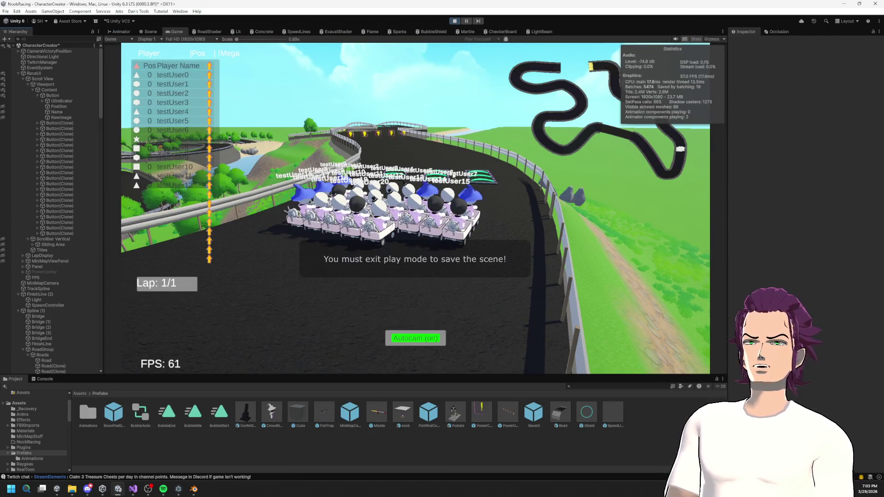
{"action": "left_click", "coordinate": [455, 21]}
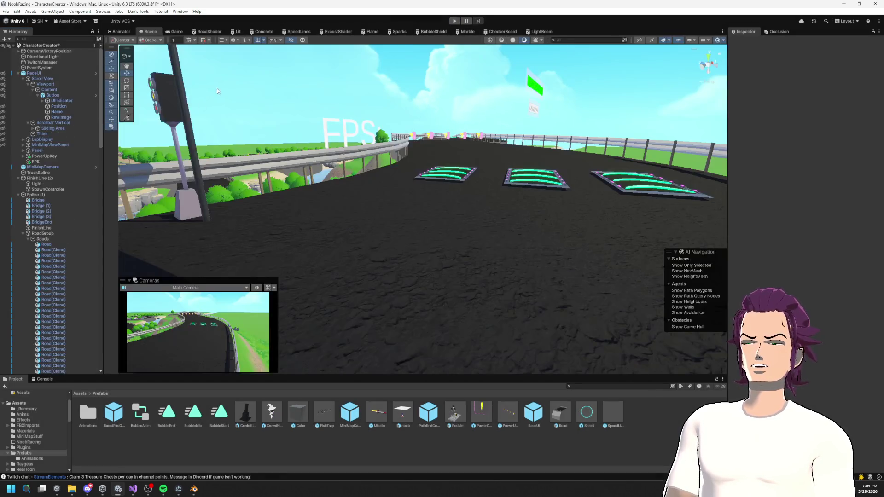
- Start File > Build And Run and save the modified scene when prompted
{"action": "left_click", "coordinate": [6, 11]}
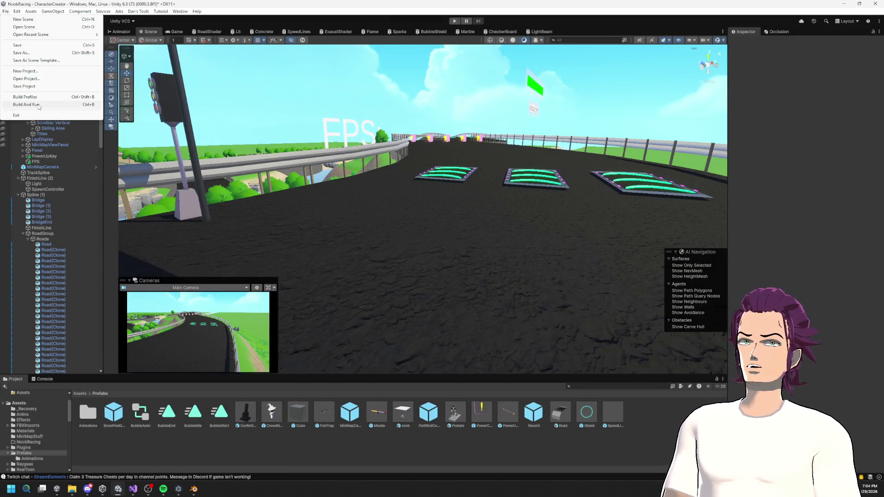
{"action": "left_click", "coordinate": [39, 106]}
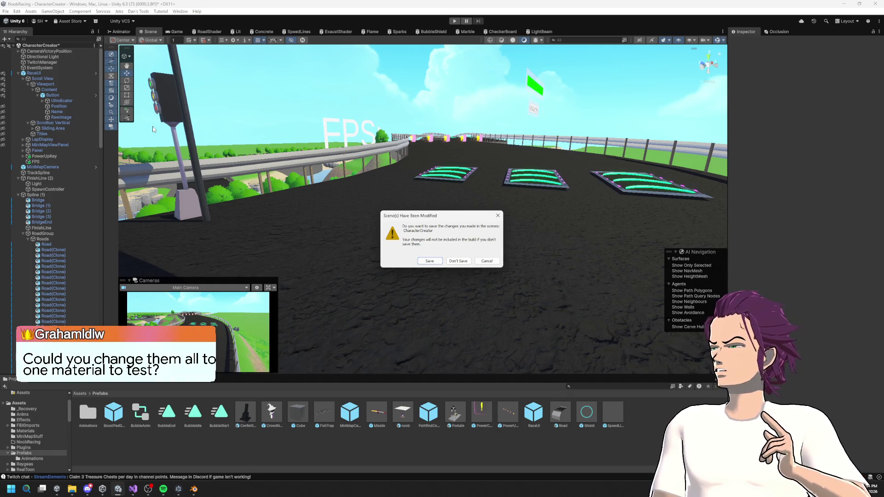
{"action": "left_click", "coordinate": [426, 262]}
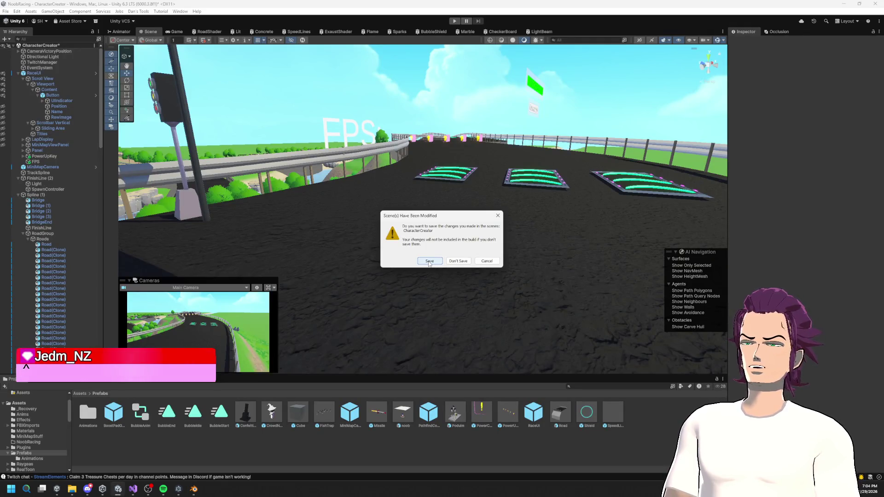
- Let the build compile while orbiting the Blender kart to a side-rear view, then return to Unity
{"action": "left_click", "coordinate": [429, 261]}
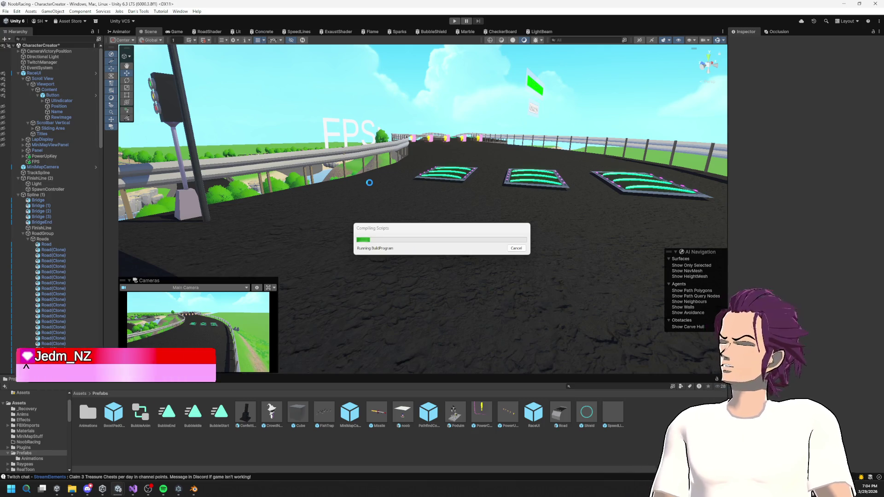
{"action": "key", "text": "alt+Tab"}
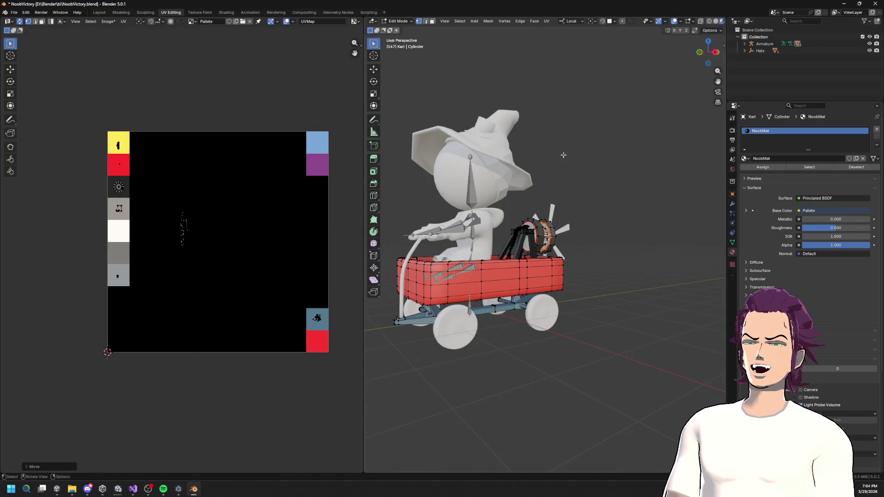
{"action": "left_click_drag", "start_coordinate": [555, 271], "coordinate": [546, 213]}
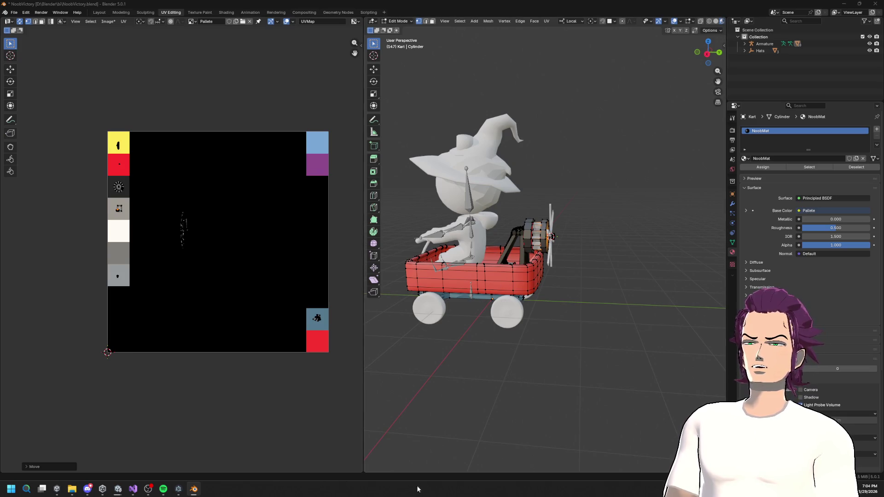
{"action": "mouse_move", "coordinate": [133, 494]}
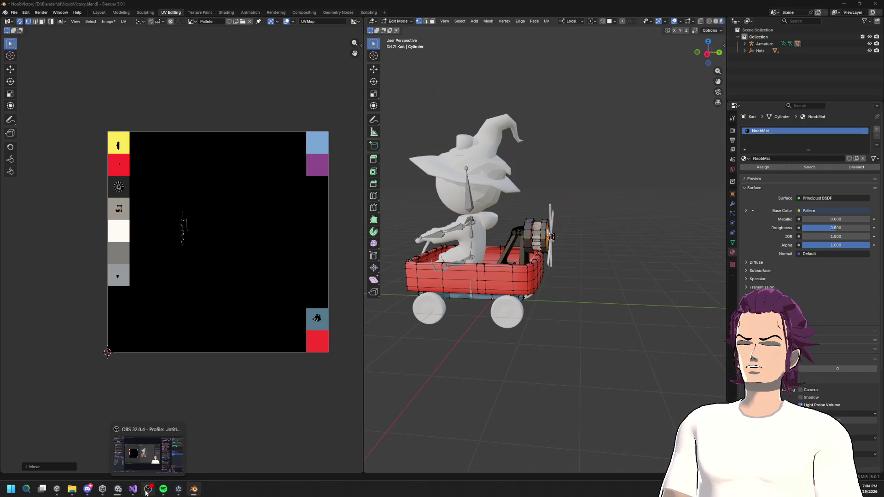
{"action": "mouse_move", "coordinate": [178, 492]}
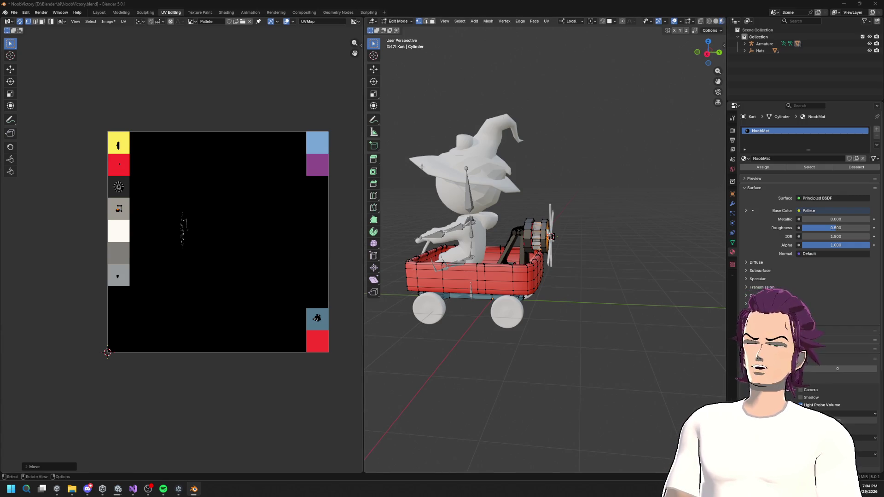
{"action": "key", "text": "alt+Tab"}
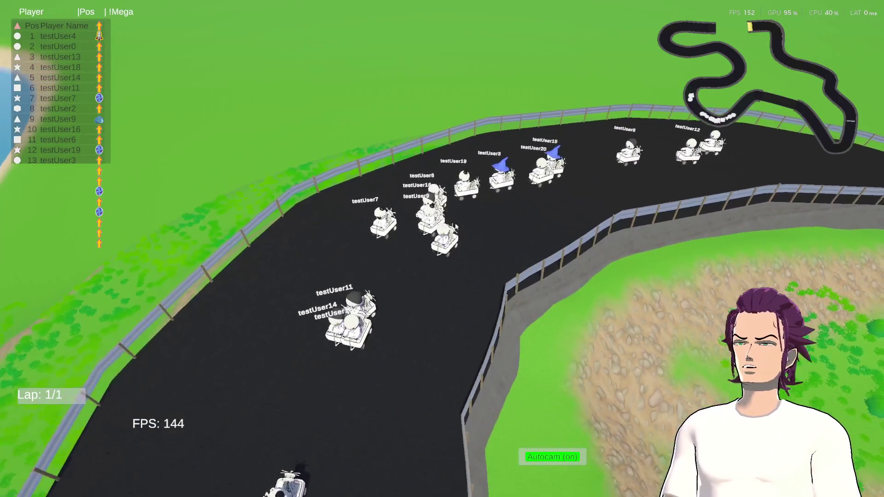
- Close the running NoobRacing game window via its taskbar icon's Close window option
{"action": "key", "text": "super"}
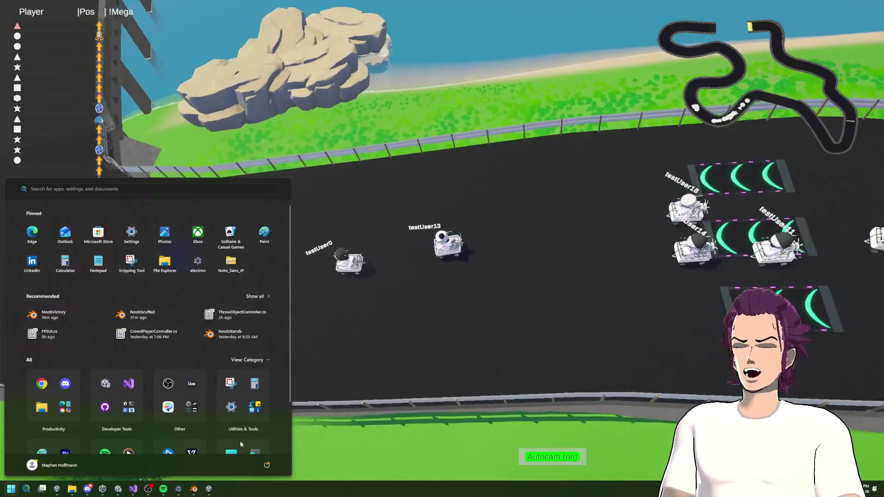
{"action": "right_click", "coordinate": [209, 489]}
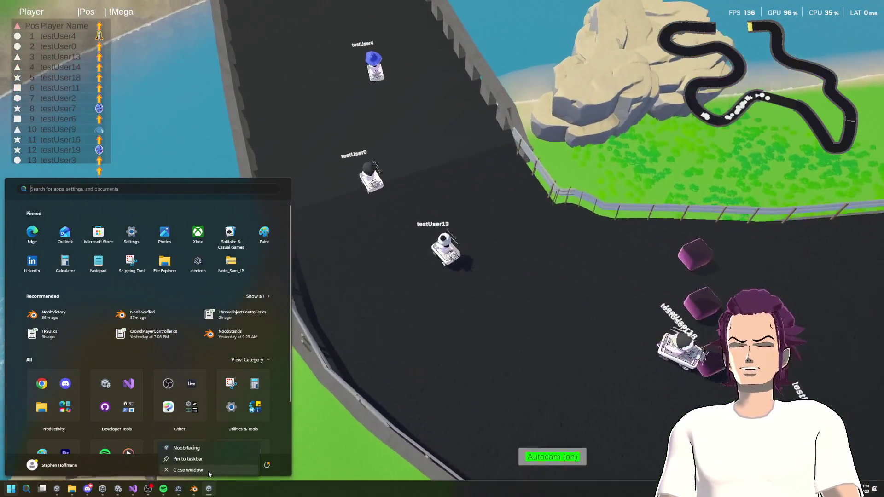
{"action": "left_click", "coordinate": [209, 470]}
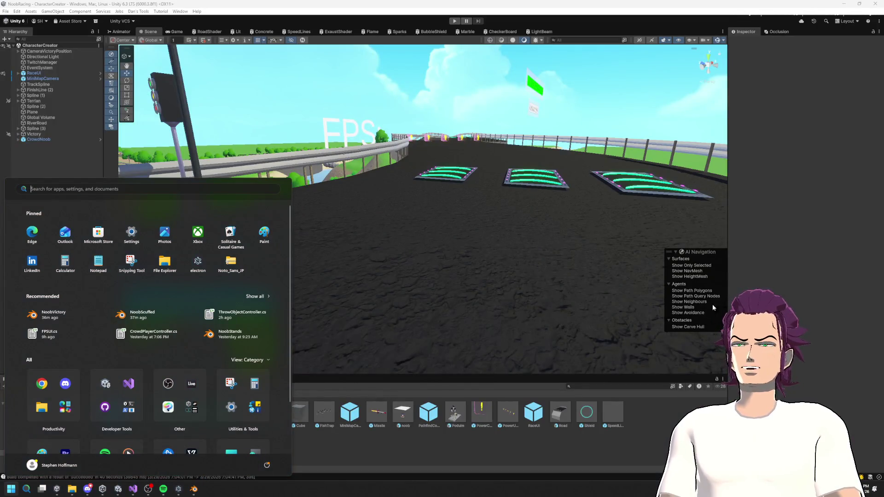
- Bring the Blender kart model to the front, then orbit and zoom in on it
{"action": "left_click", "coordinate": [792, 293]}
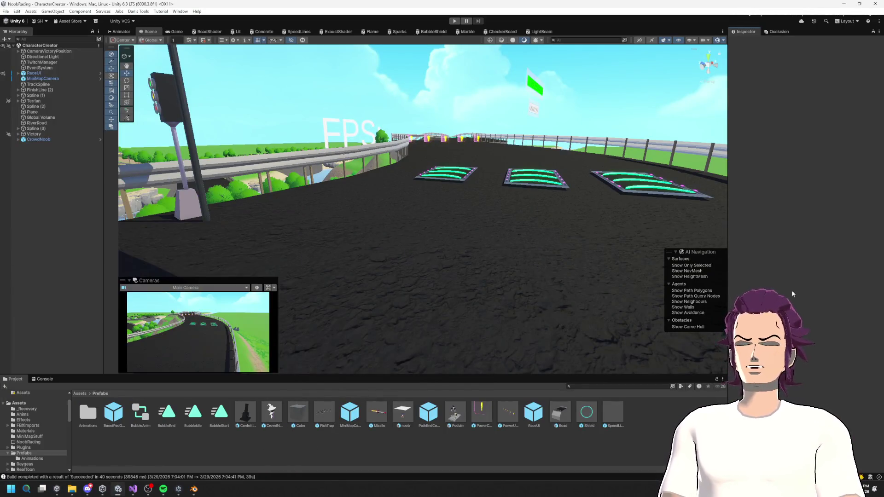
{"action": "left_click", "coordinate": [193, 492]}
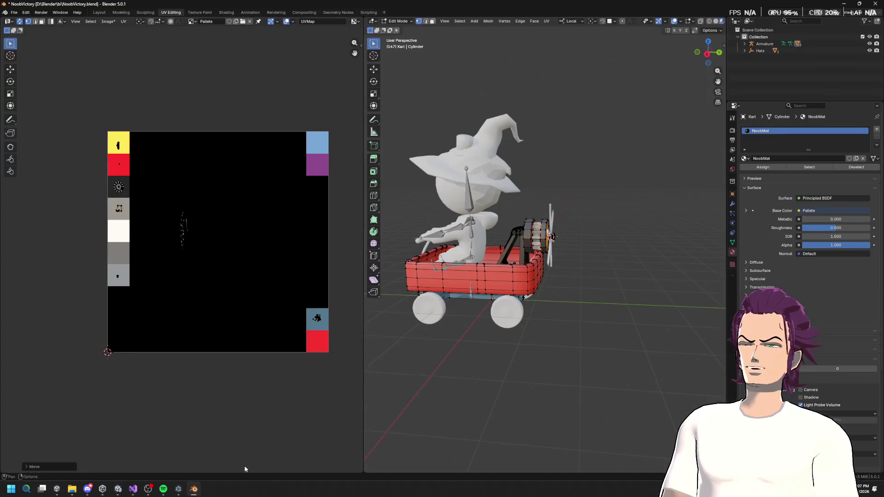
{"action": "left_click_drag", "start_coordinate": [571, 250], "coordinate": [564, 218]}
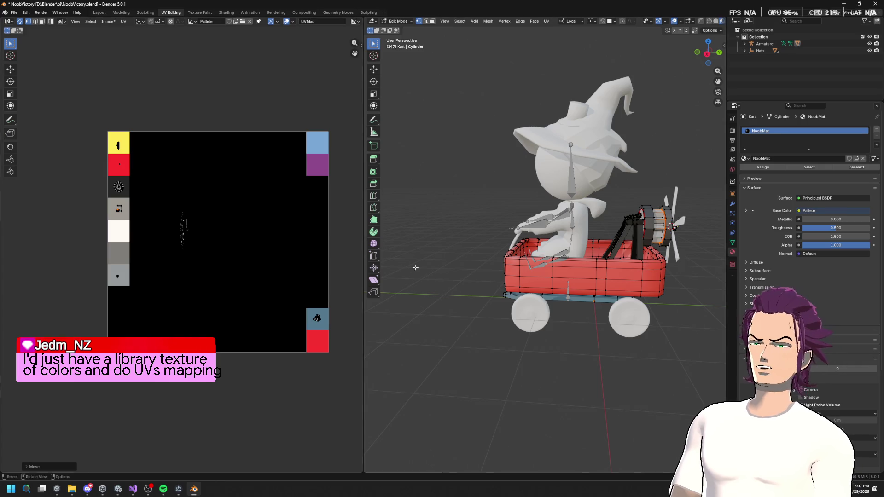
{"action": "scroll", "coordinate": [295, 290], "scroll_direction": "up", "scroll_amount": 5}
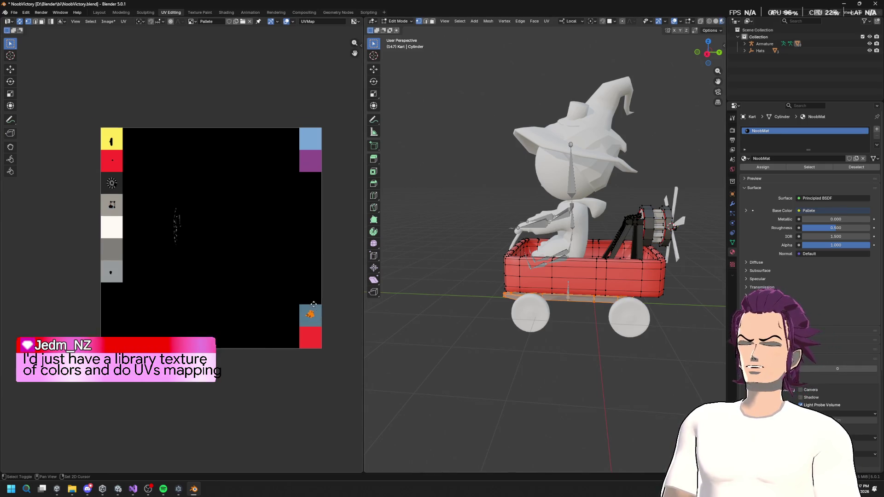
{"action": "scroll", "coordinate": [136, 256], "scroll_direction": "down", "scroll_amount": 3}
{"action": "scroll", "coordinate": [230, 269], "scroll_direction": "down", "scroll_amount": 3}
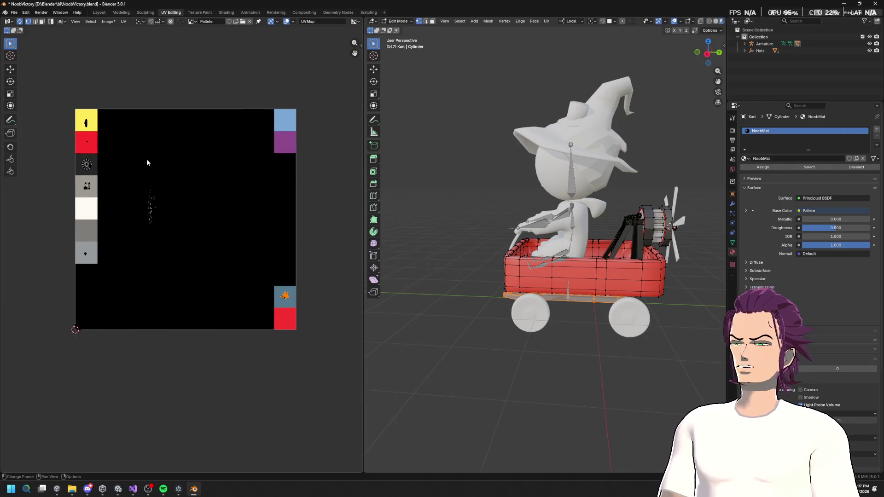
- Box-select the yellow-swatch, ladder and blue-swatch UV islands, then view the kart base from below
{"action": "left_click_drag", "start_coordinate": [70, 109], "coordinate": [145, 164]}
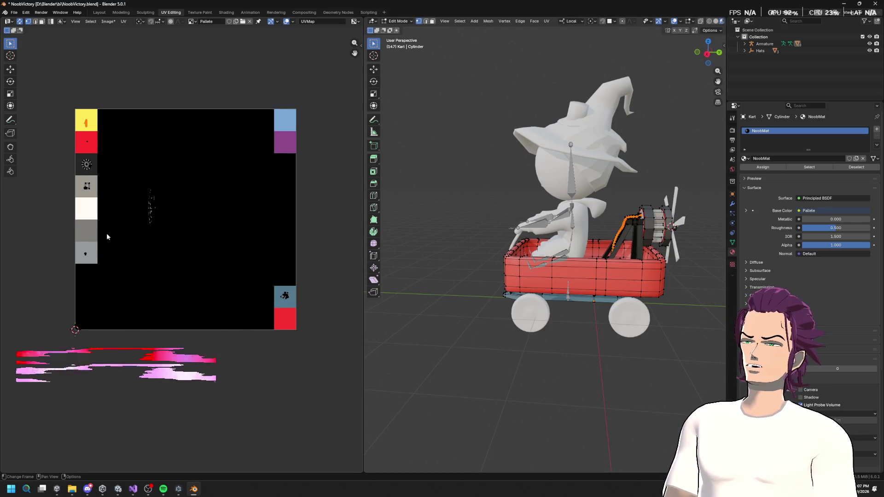
{"action": "left_click_drag", "start_coordinate": [126, 178], "coordinate": [193, 262]}
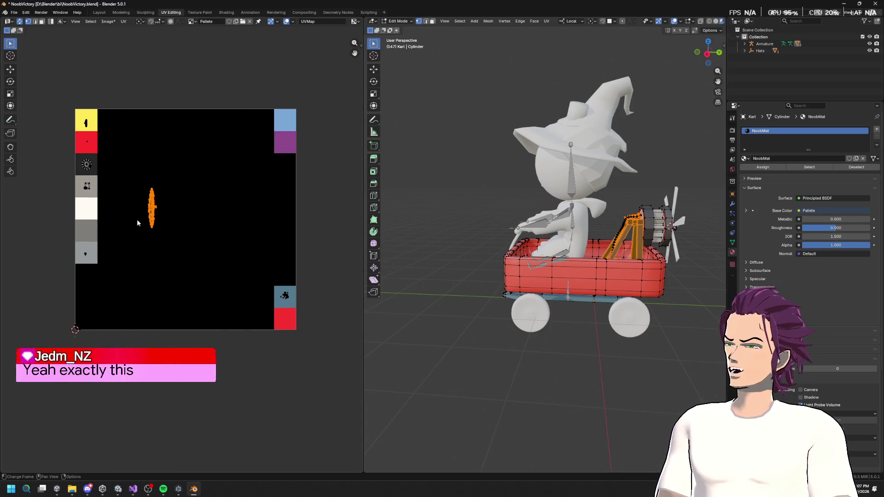
{"action": "left_click_drag", "start_coordinate": [263, 275], "coordinate": [323, 359]}
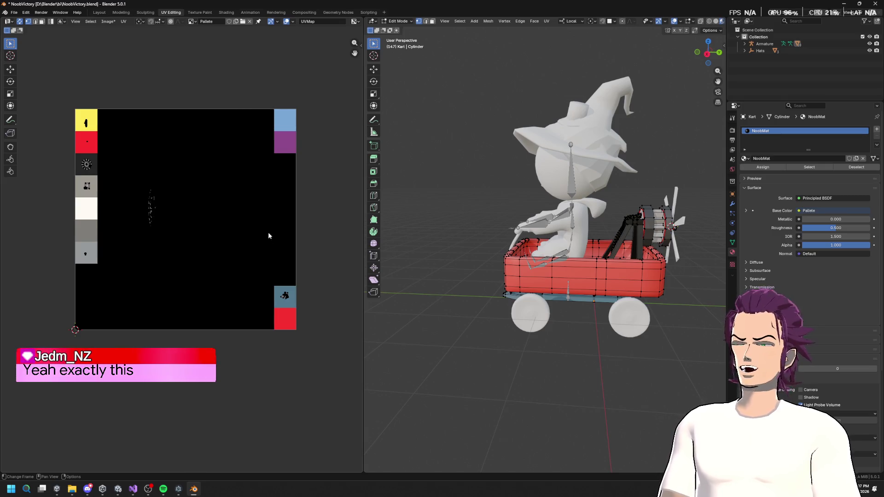
{"action": "left_click_drag", "start_coordinate": [266, 234], "coordinate": [297, 346]}
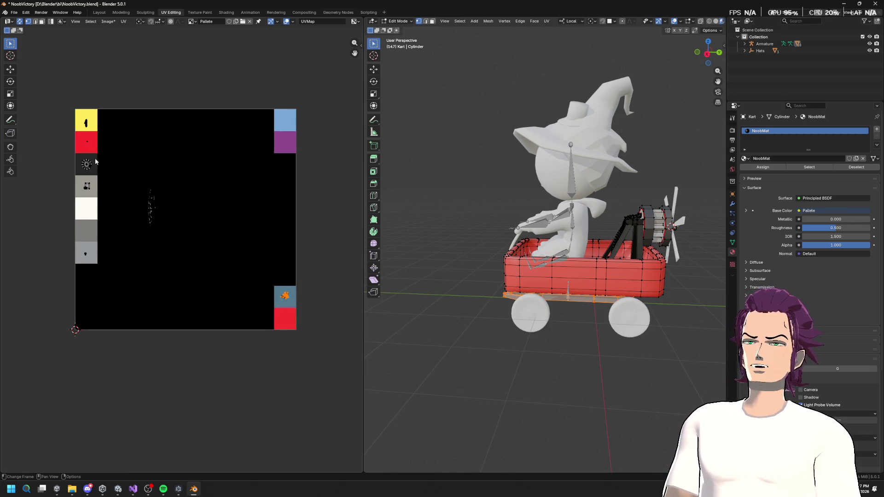
{"action": "mouse_move", "coordinate": [586, 406]}
{"action": "left_mouse_down"}
{"action": "mouse_move", "coordinate": [640, 262]}
{"action": "mouse_move", "coordinate": [625, 304]}
{"action": "left_mouse_up"}
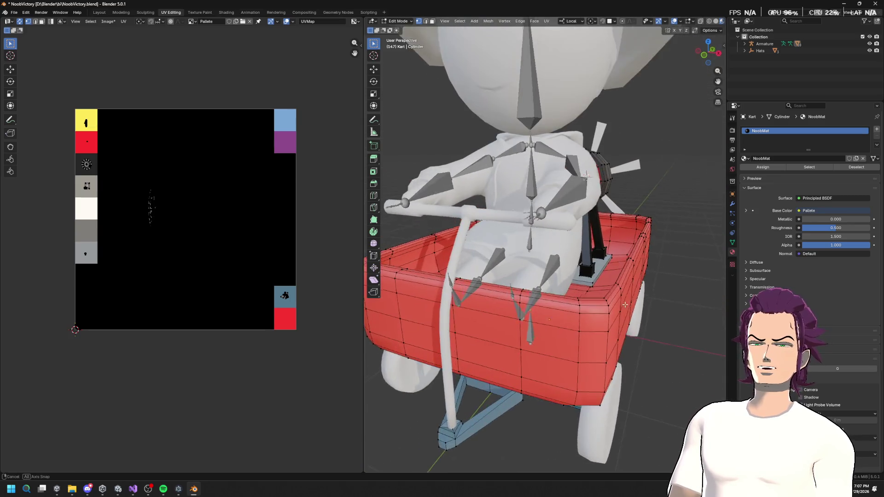
{"action": "scroll", "coordinate": [654, 220], "scroll_direction": "down", "scroll_amount": 5}
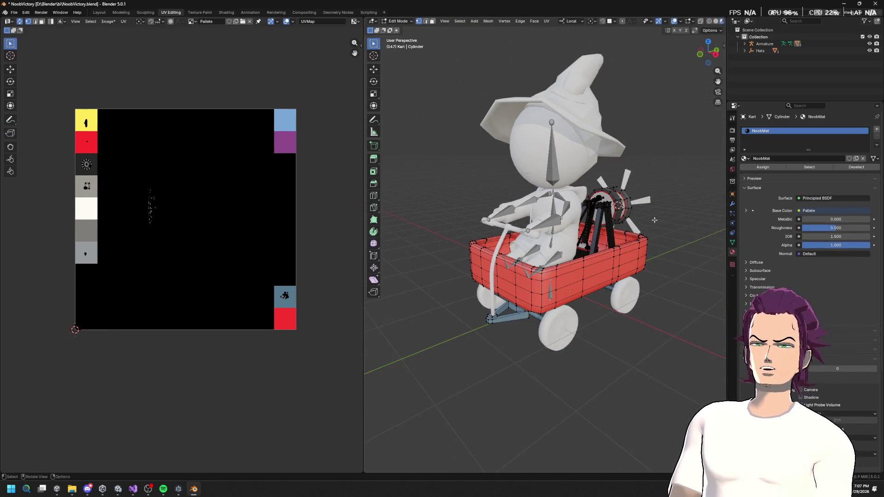